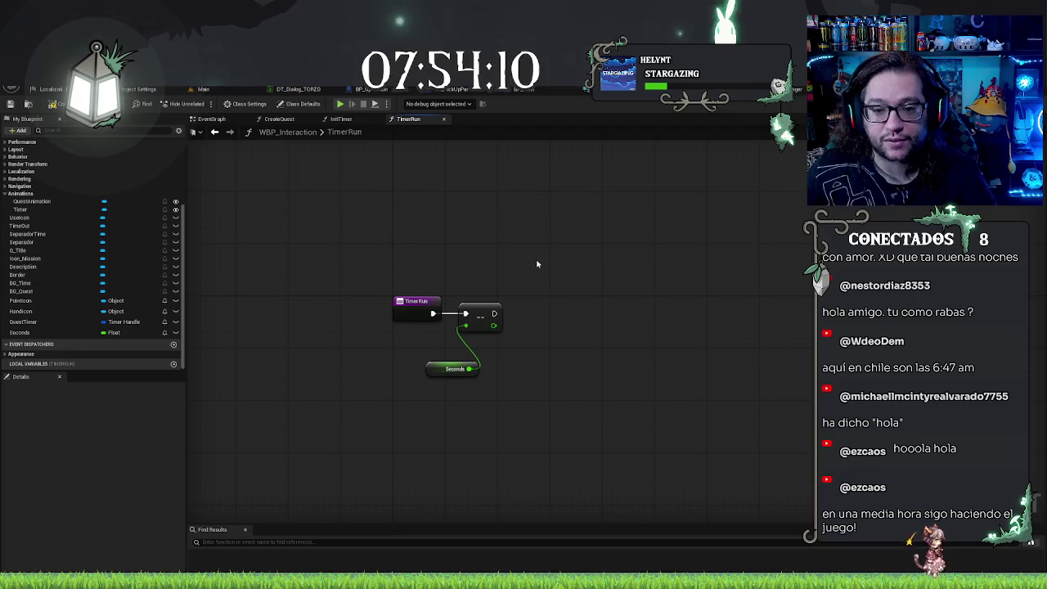
Step: Feed the decremented Seconds into the divide-by-60 node, then search 'modu' from a new float wire
drag(520, 248, 551, 269)
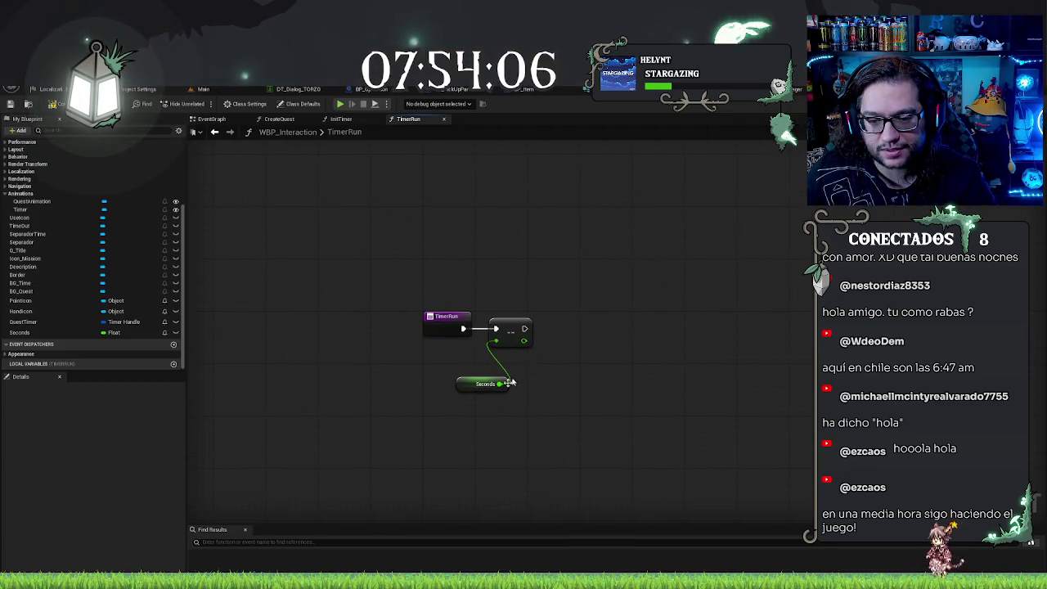
drag(462, 386, 436, 370)
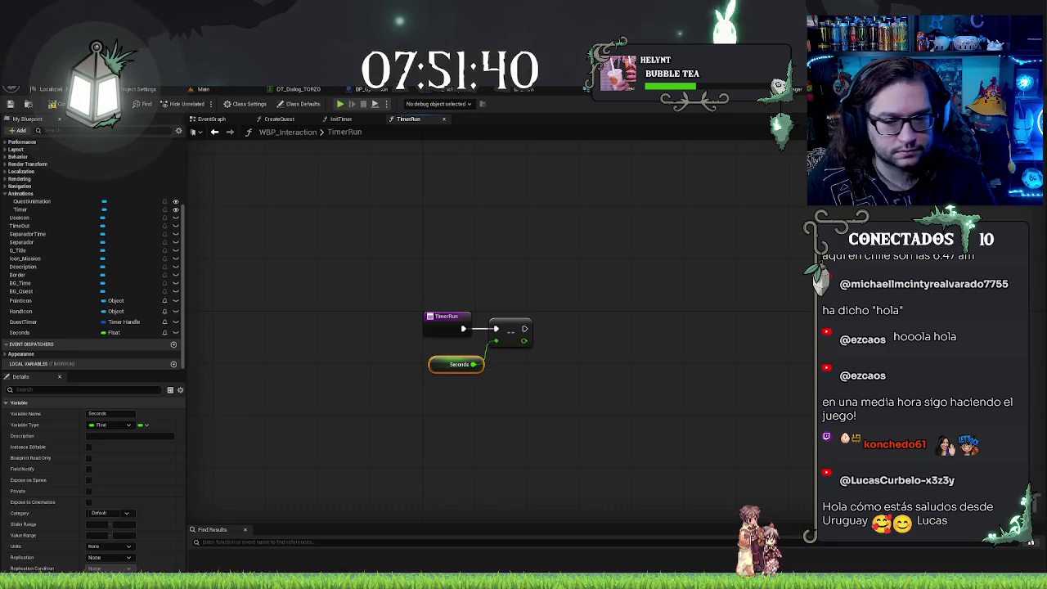
drag(421, 254, 626, 444)
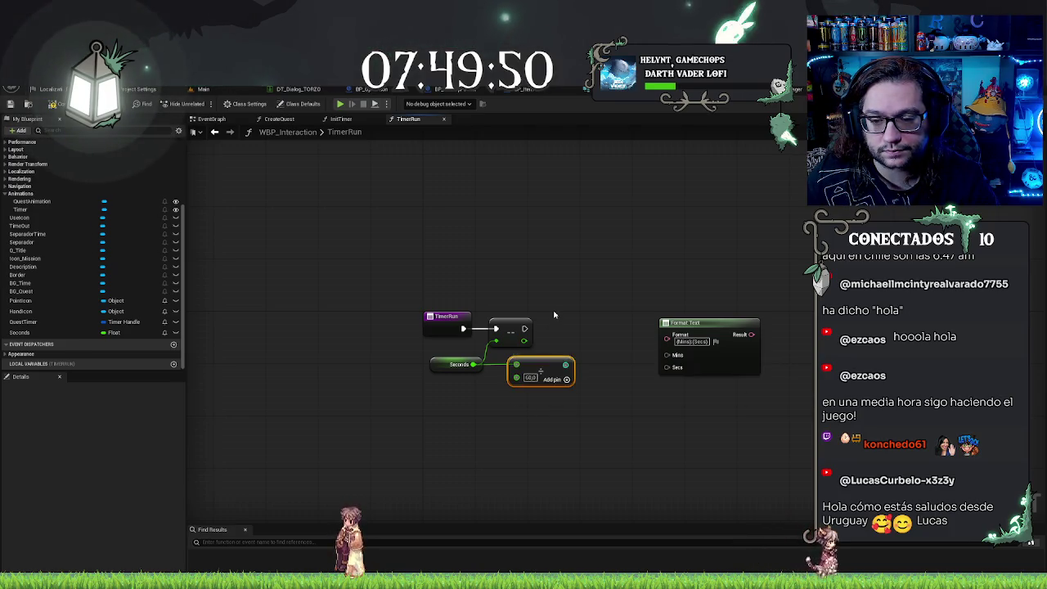
drag(524, 340, 516, 367)
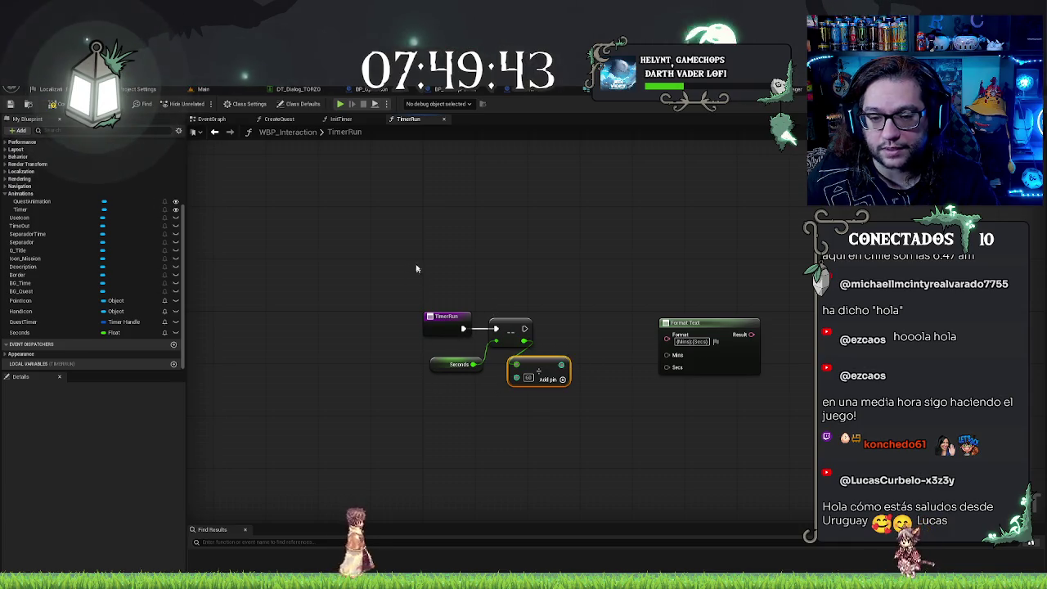
drag(524, 340, 507, 407)
text(modu)
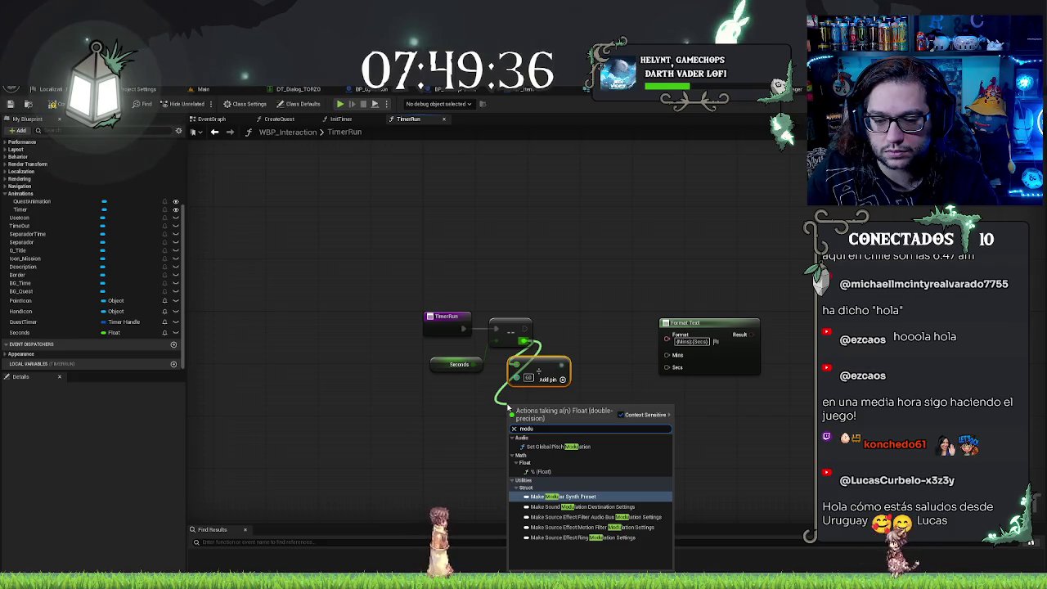
Step: Add a float remainder (%) node with a divisor of 60
click(541, 471)
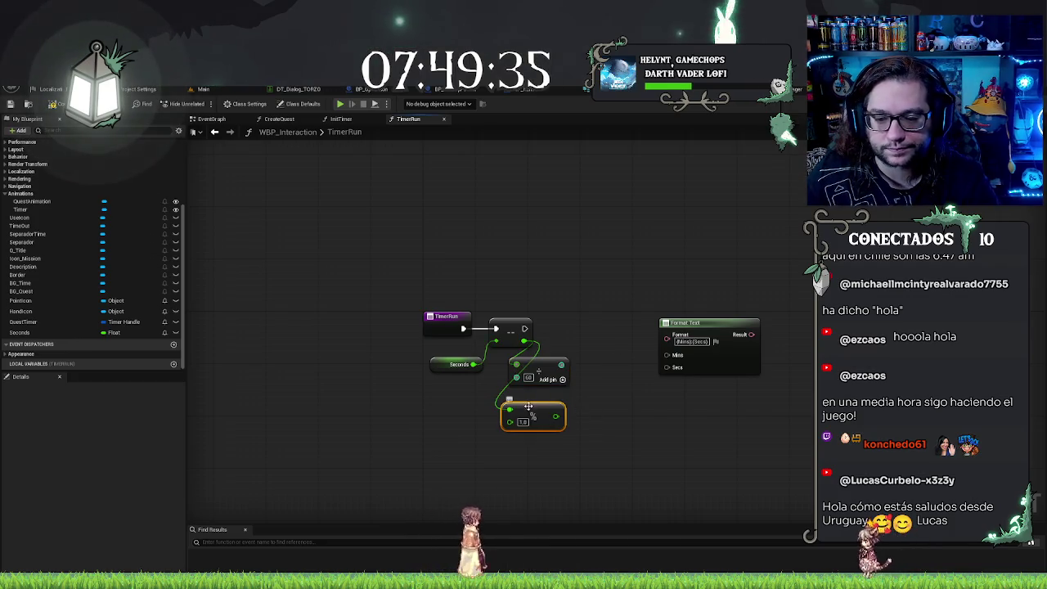
click(524, 421)
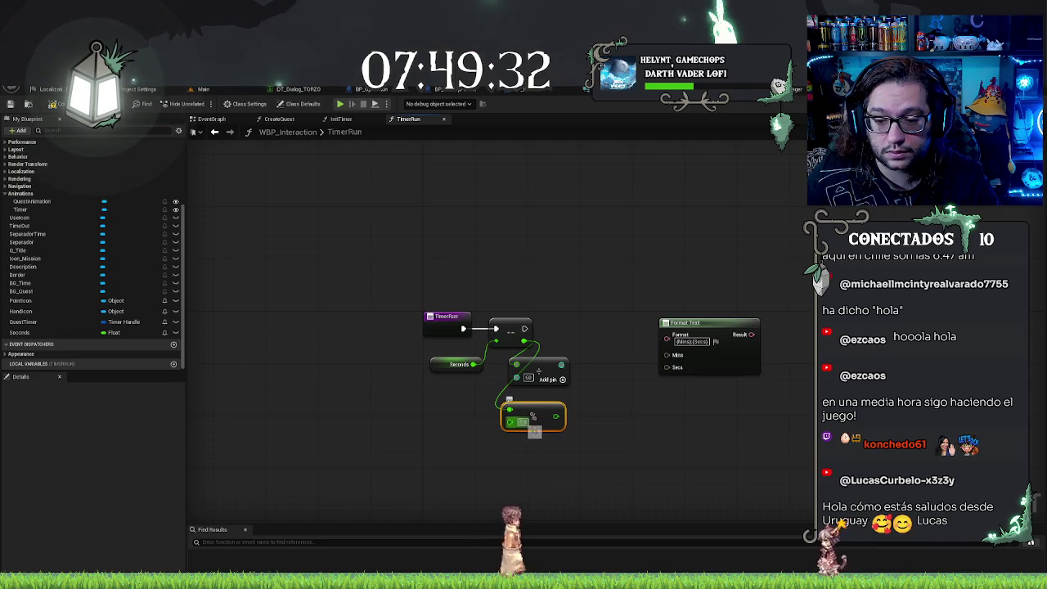
text(60)
right_click(558, 418)
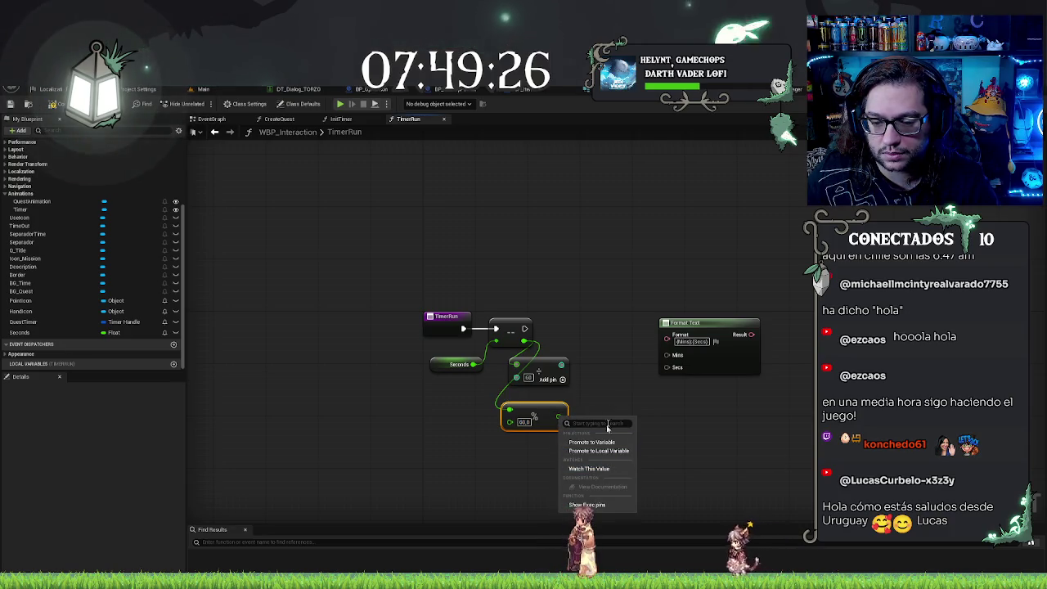
click(577, 421)
right_click(559, 418)
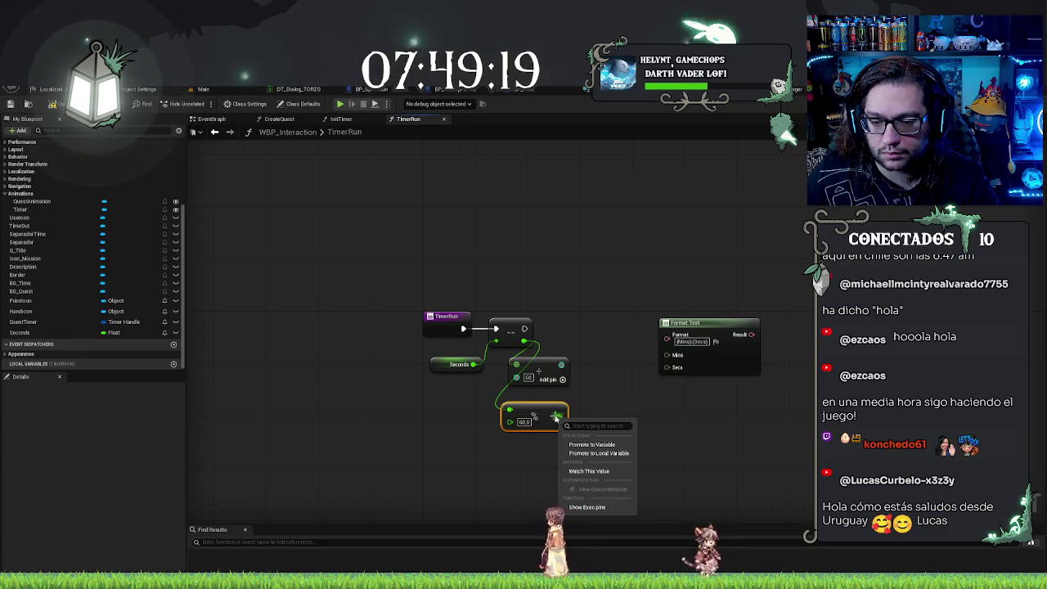
click(557, 416)
right_click(557, 416)
click(561, 407)
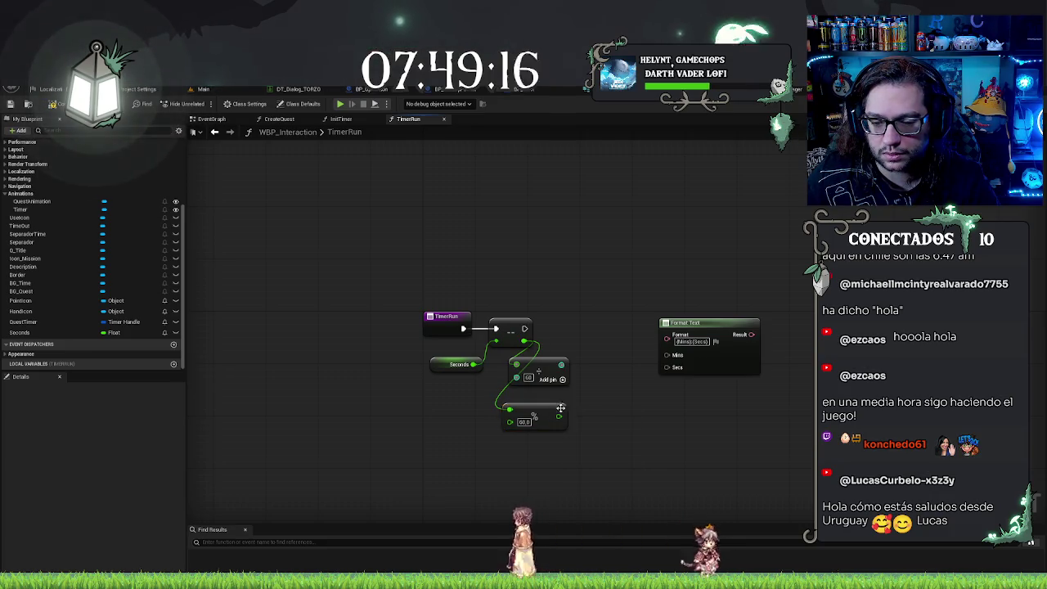
right_click(558, 417)
Step: Round the remainder with Round to Integer64 and wire the minutes into Format Text's Mins
drag(558, 416, 589, 424)
text(to int)
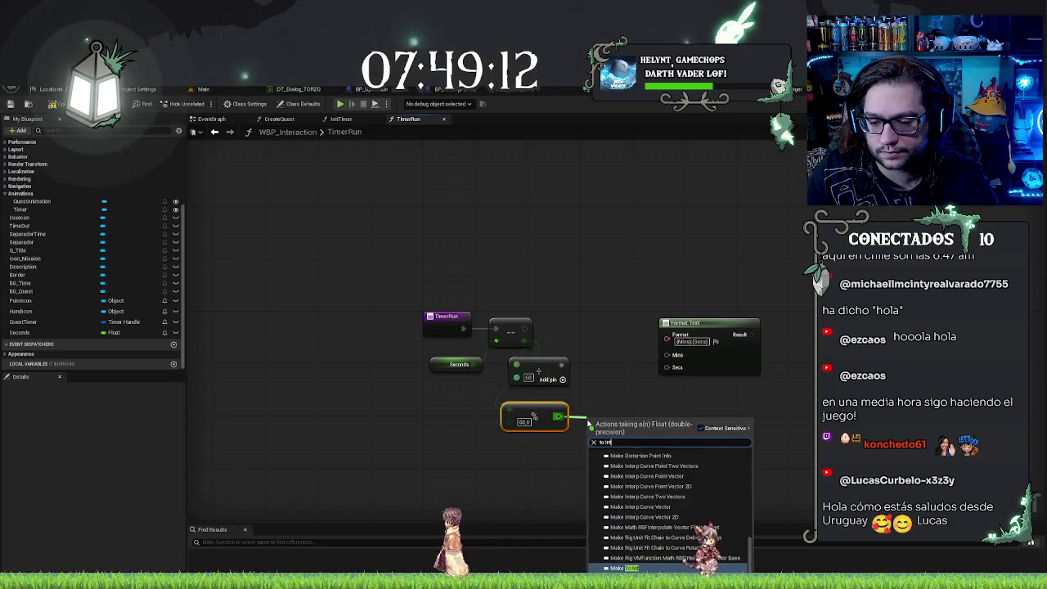
scroll(660, 488, up, 10)
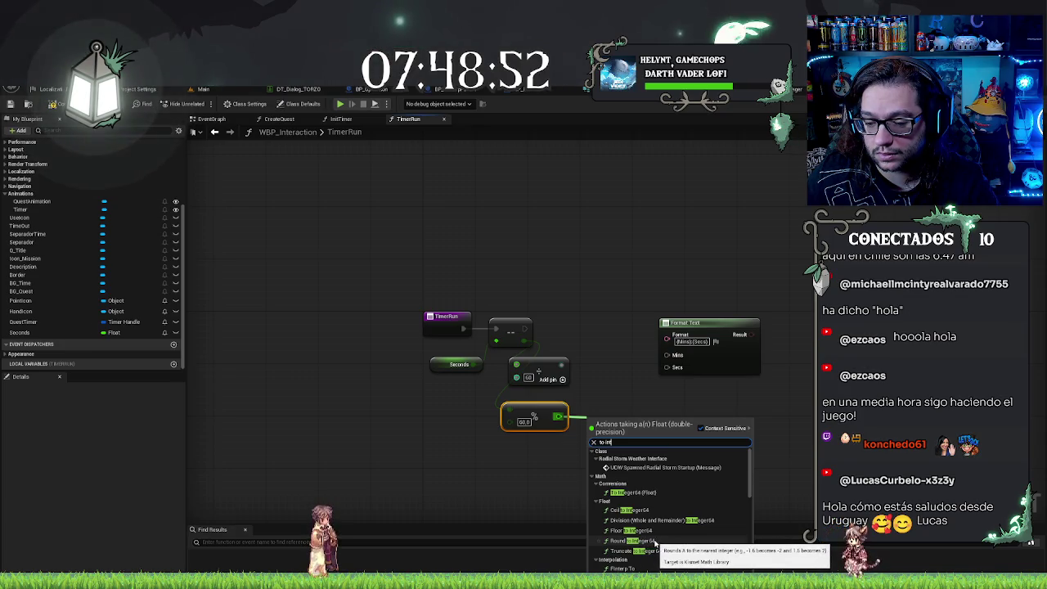
click(629, 540)
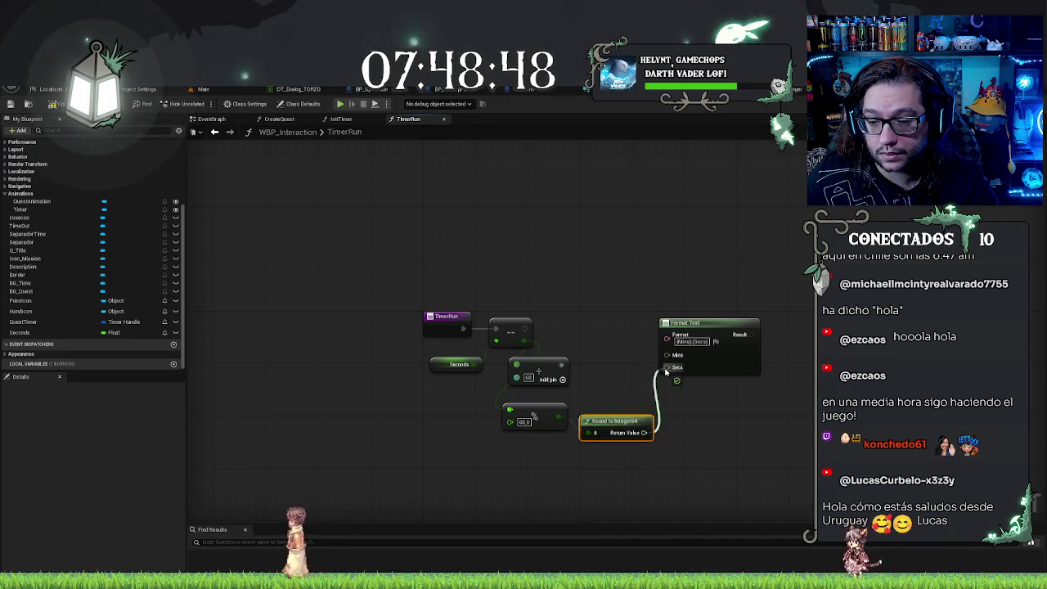
drag(561, 364, 667, 355)
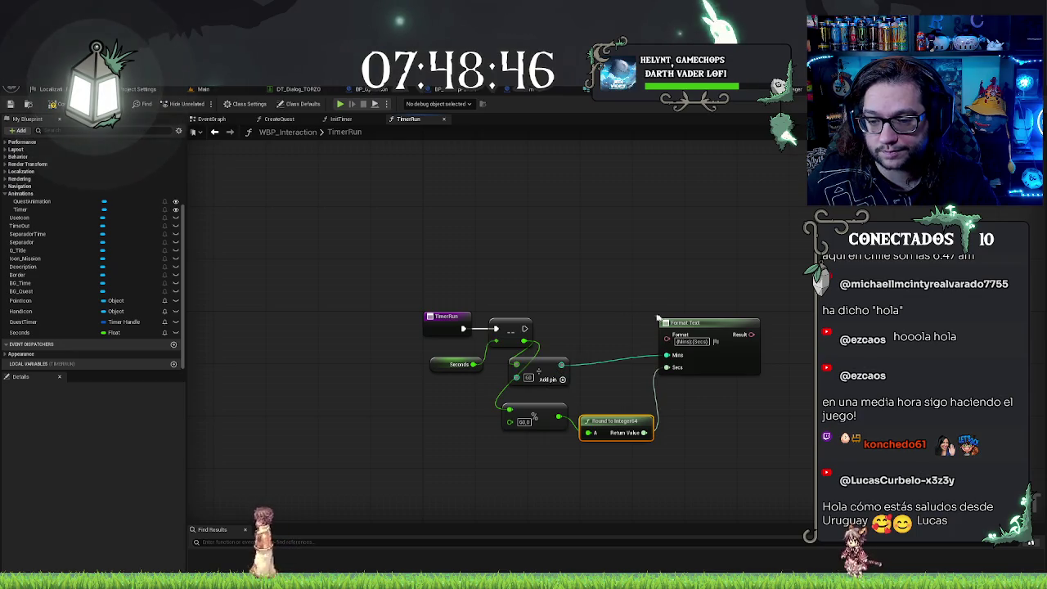
drag(699, 334, 700, 336)
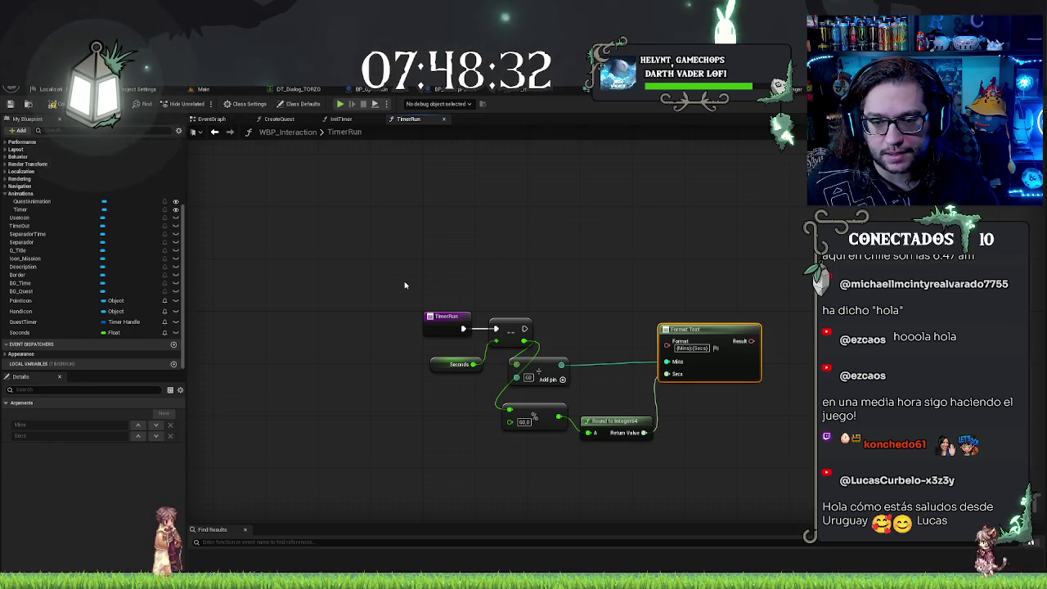
Step: Add a Set Text node on the TimeOut widget, fed by Format Text's Result
key(ctrl+shift+d)
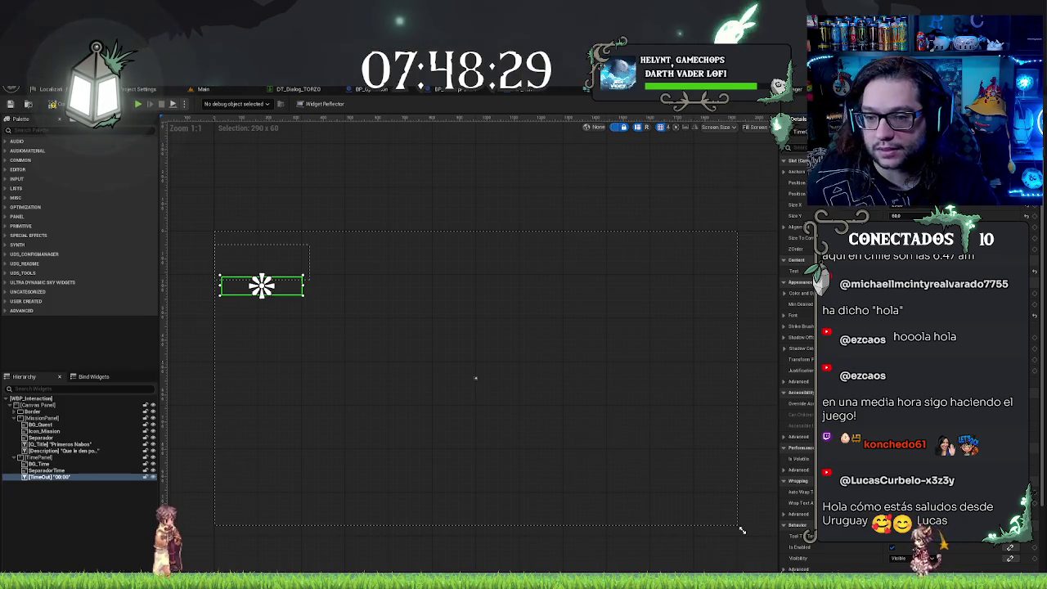
key(ctrl+shift+g)
mouse_move(20, 225)
mouse_down()
mouse_move(743, 421)
mouse_move(784, 417)
mouse_move(799, 374)
mouse_up()
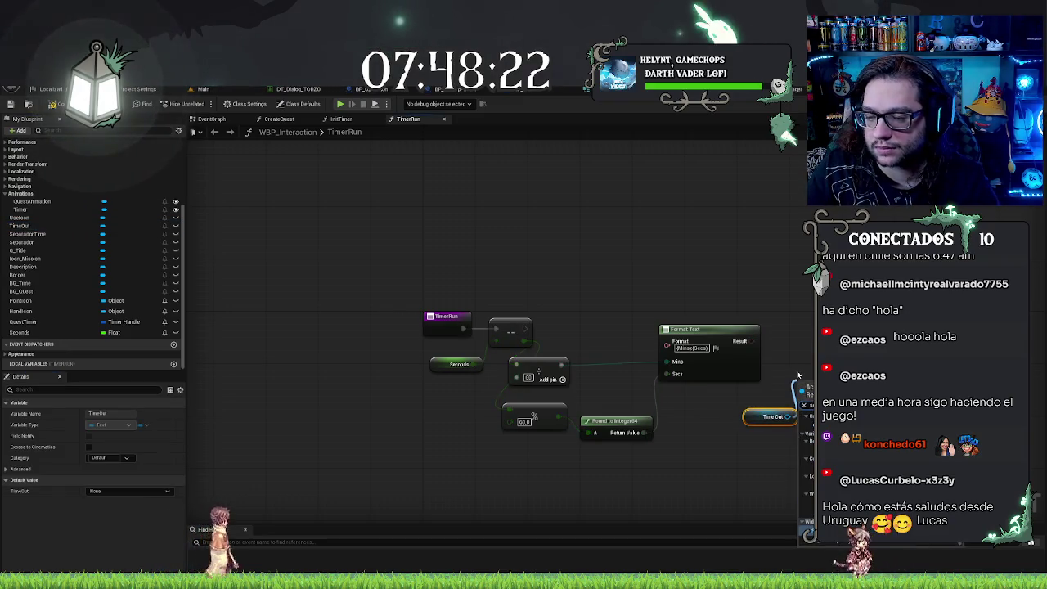
key(Return)
drag(751, 341, 803, 424)
mouse_move(805, 381)
mouse_down()
mouse_move(801, 304)
mouse_move(525, 328)
mouse_up()
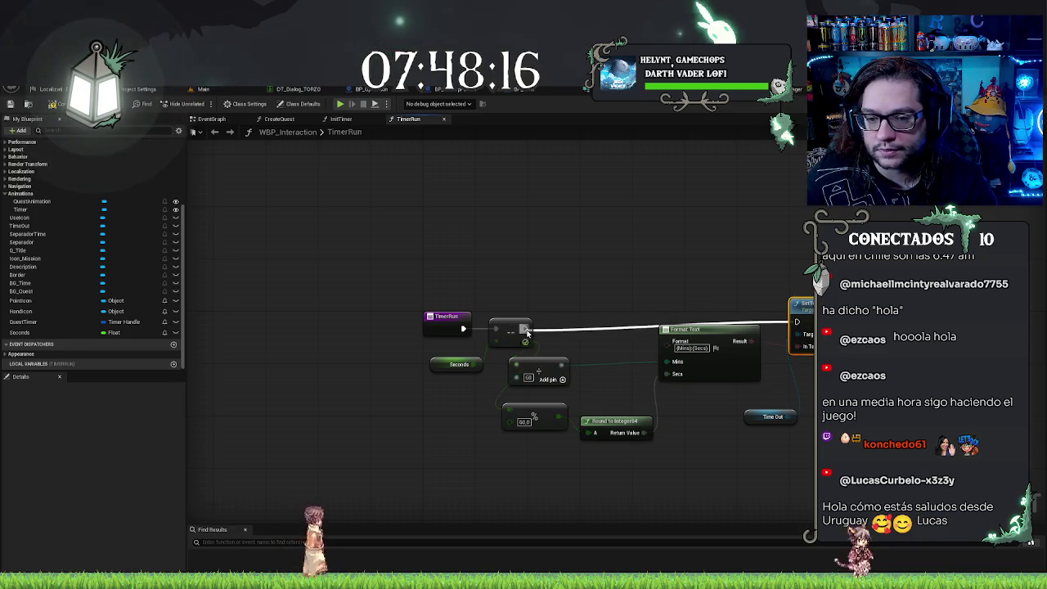
click(448, 319)
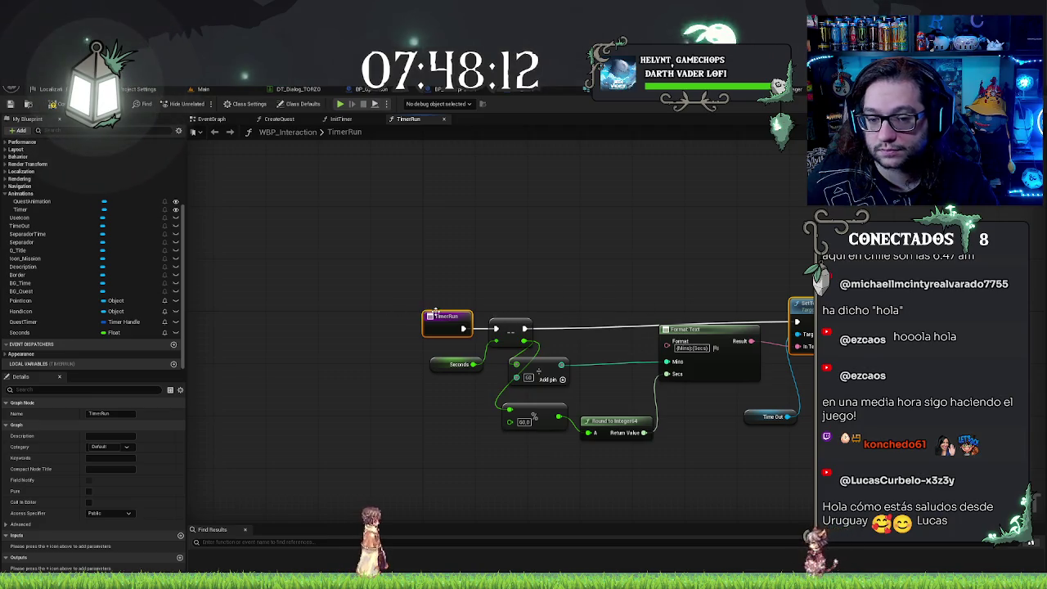
Step: Change the Format Text pattern to {Mins}:{Secs}
click(511, 328)
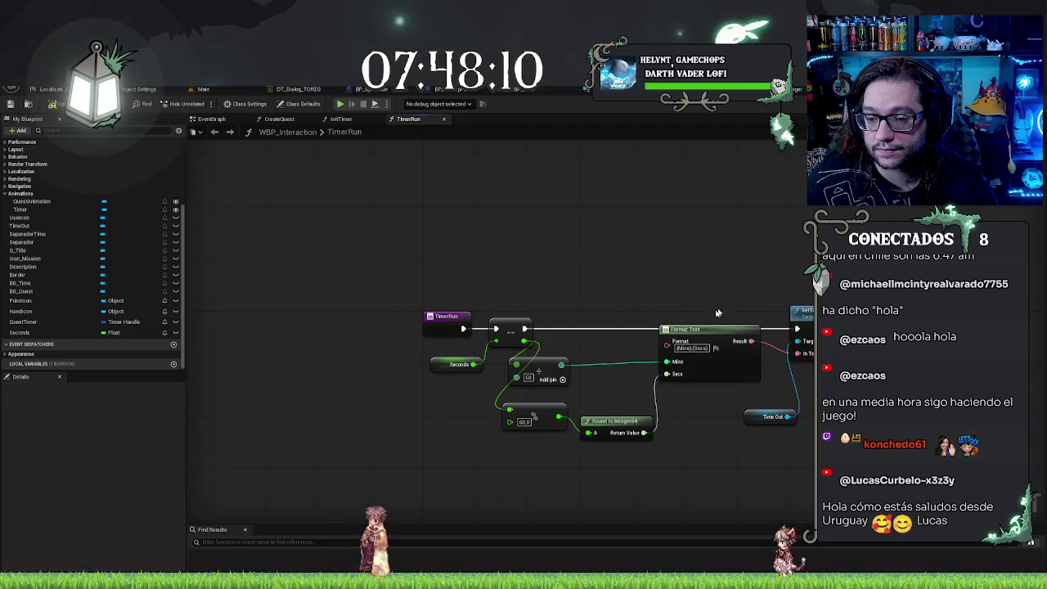
drag(701, 340, 696, 353)
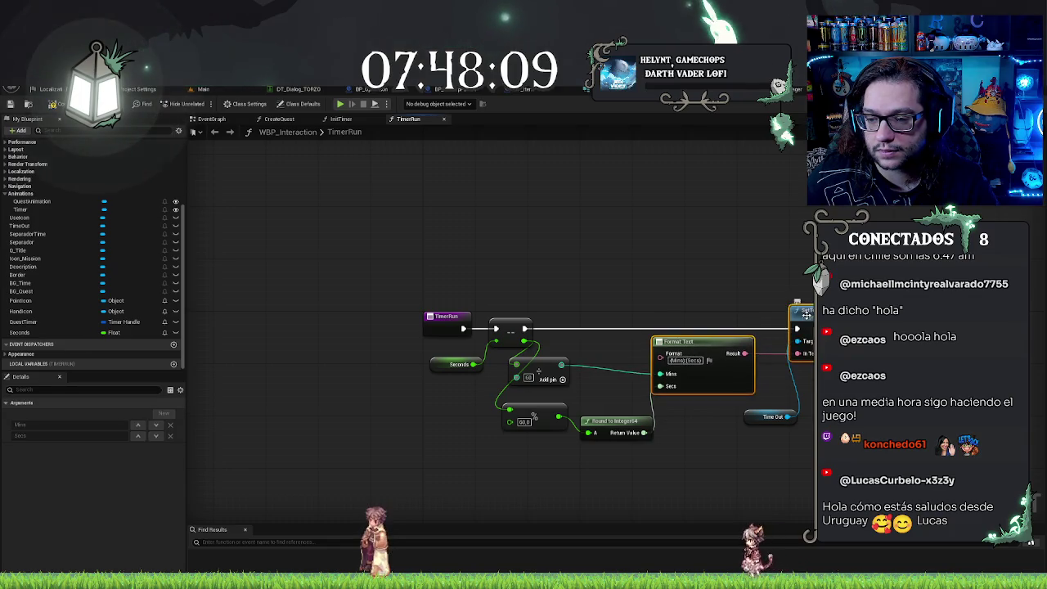
click(690, 358)
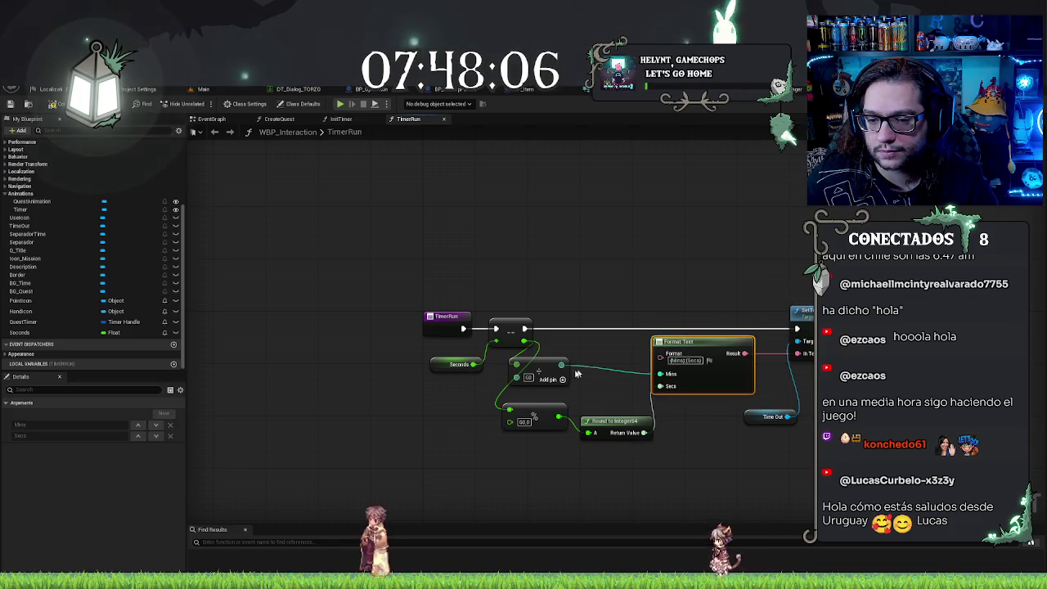
click(548, 368)
Step: Reposition the Division, Round to Integer and remainder nodes and straighten their wires
drag(535, 365, 535, 374)
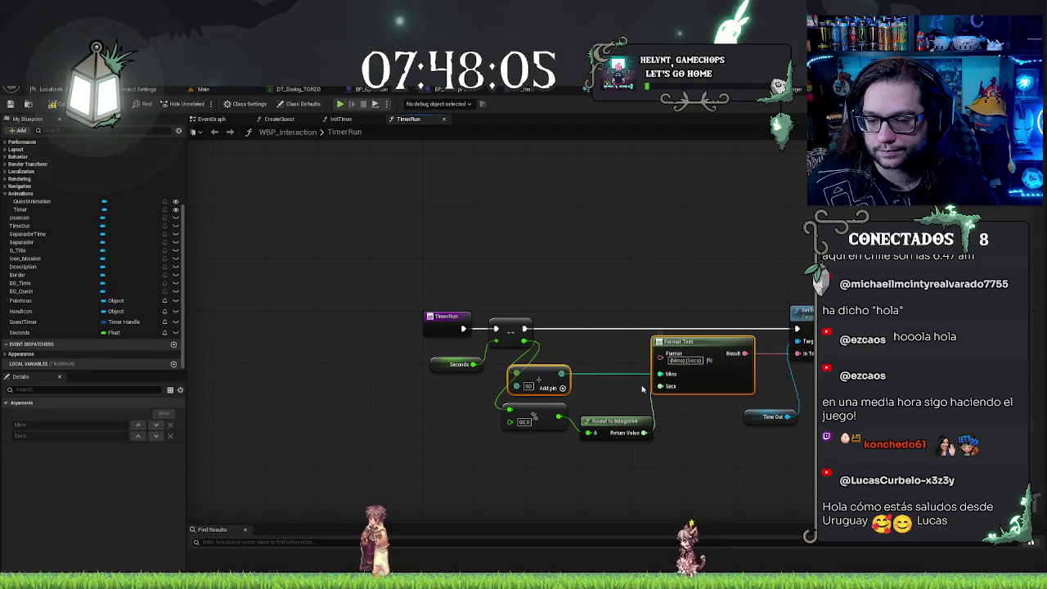
click(621, 420)
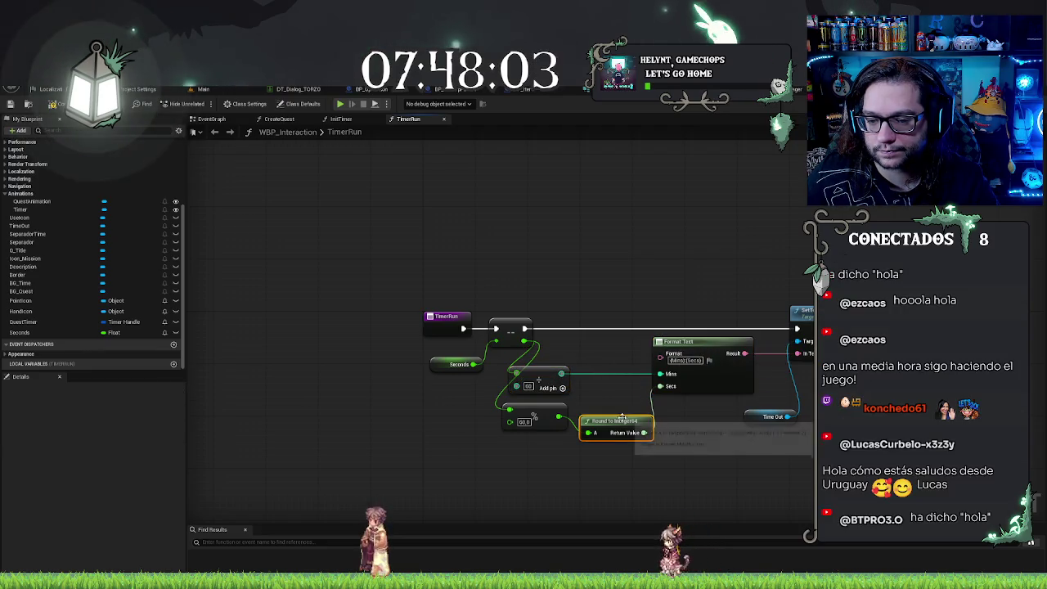
drag(622, 421, 621, 374)
click(691, 342)
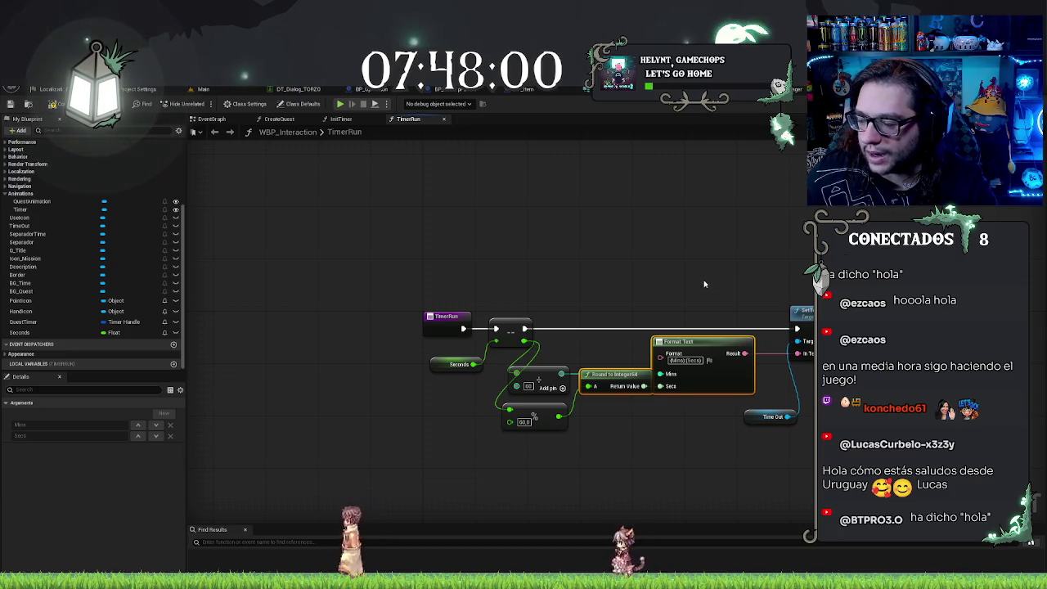
drag(614, 381, 606, 395)
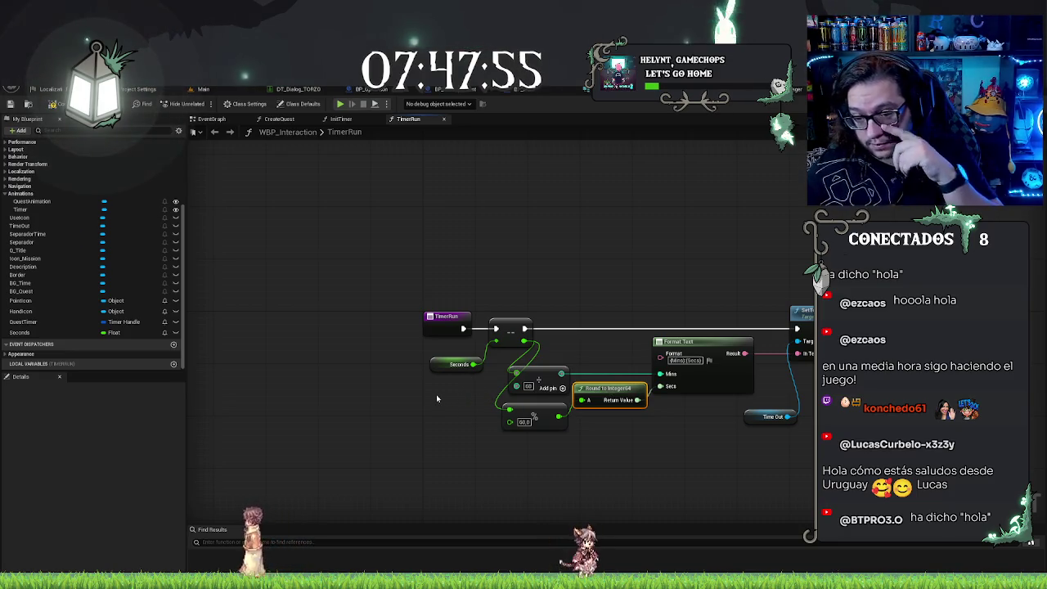
drag(612, 391, 612, 411)
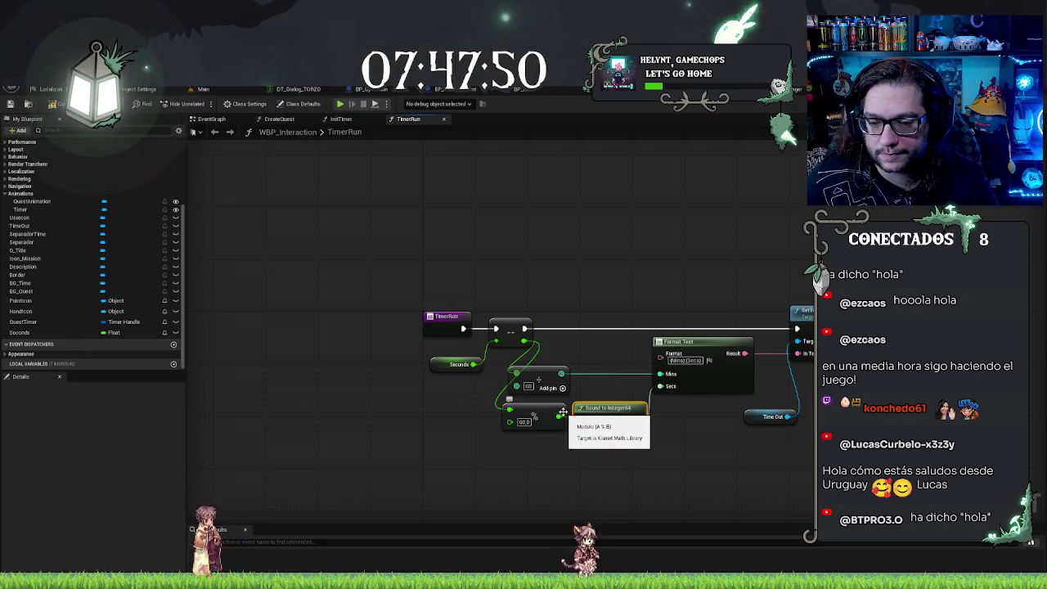
ctrl+click(532, 413)
key(q)
Step: Move Format Text and the TimeOut Set Text nodes left, closer to the math nodes
click(679, 360)
drag(675, 359, 608, 360)
click(765, 416)
drag(765, 417, 693, 416)
click(538, 379)
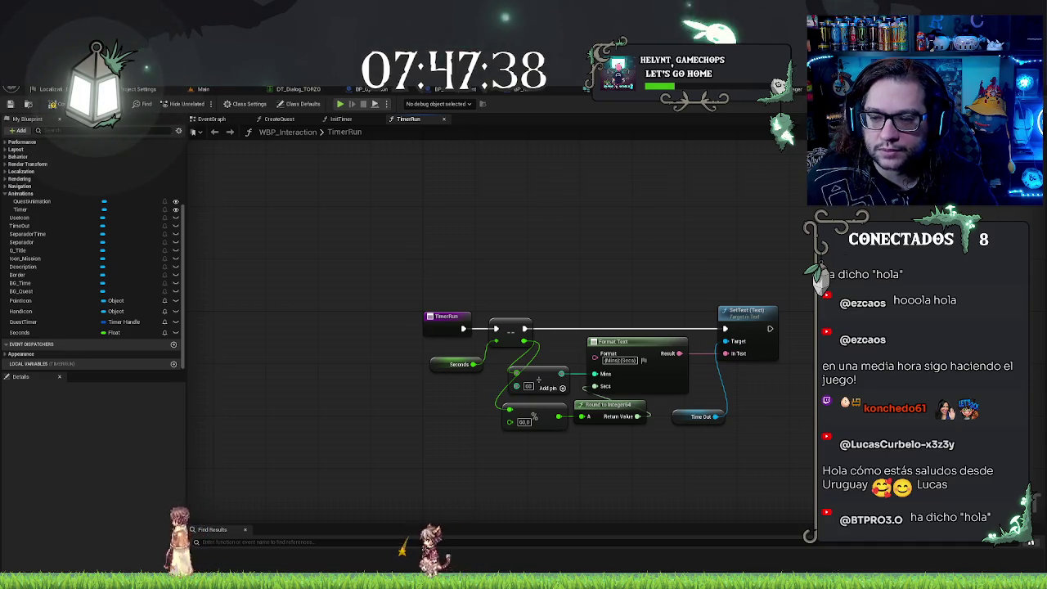
Step: Copy the Seconds getter and place the duplicate below SetText
drag(709, 277, 628, 241)
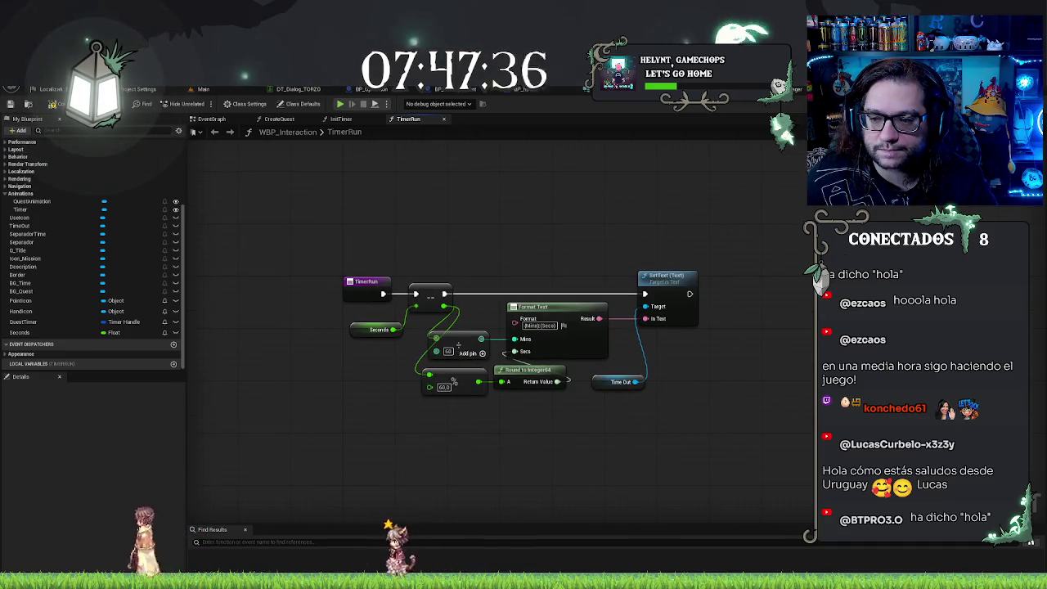
click(375, 330)
key(ctrl+c)
key(ctrl+v)
click(792, 348)
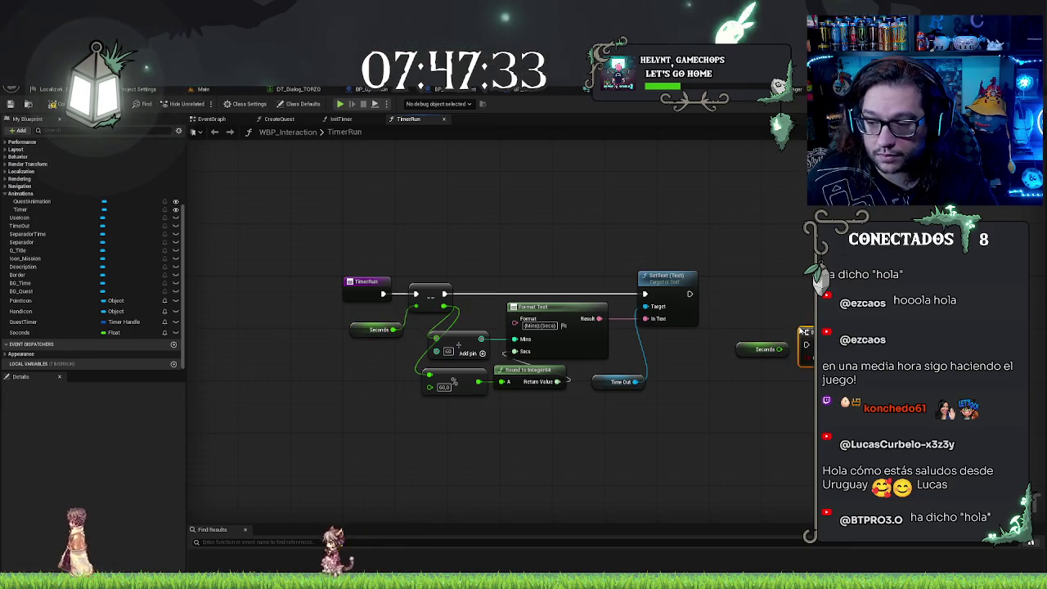
mouse_move(800, 350)
mouse_down()
mouse_move(797, 331)
mouse_move(695, 350)
mouse_move(677, 338)
mouse_move(751, 342)
mouse_up()
Step: Add a Less (<) comparison of Seconds against 1.0, discarding the Equal node
text(equ)
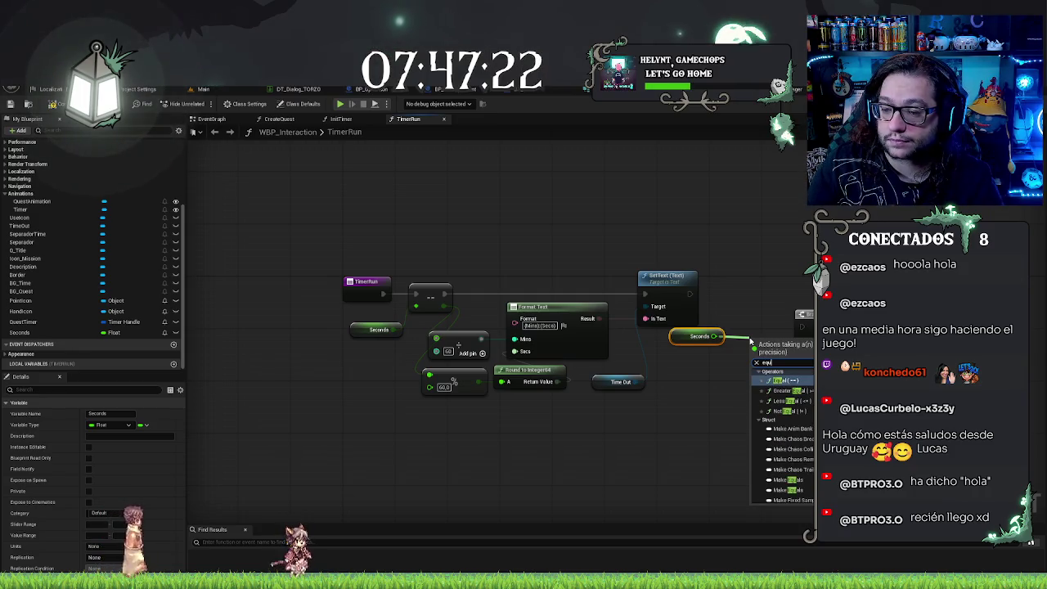
key(Return)
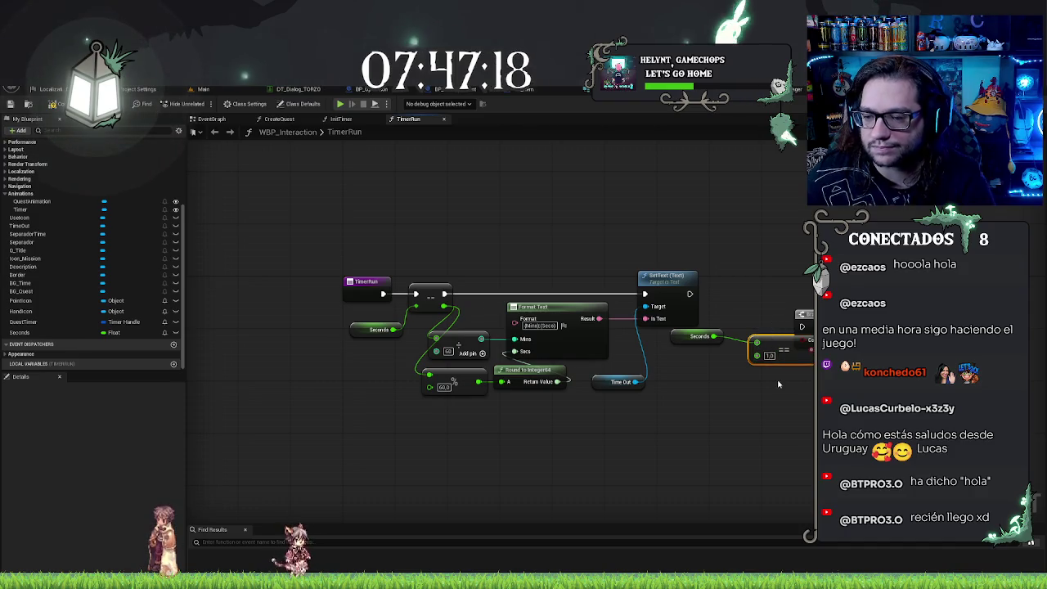
drag(713, 337, 726, 345)
key(Escape)
text(<)
key(Return)
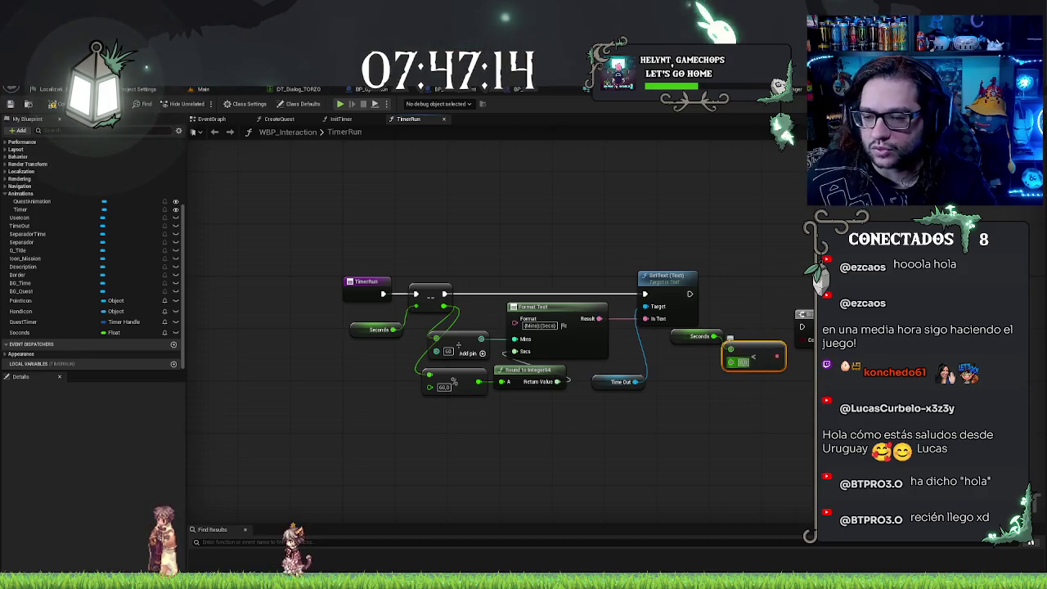
Step: Feed the less-than result into a Branch condition and chain SetText's execution into it
drag(805, 347, 808, 341)
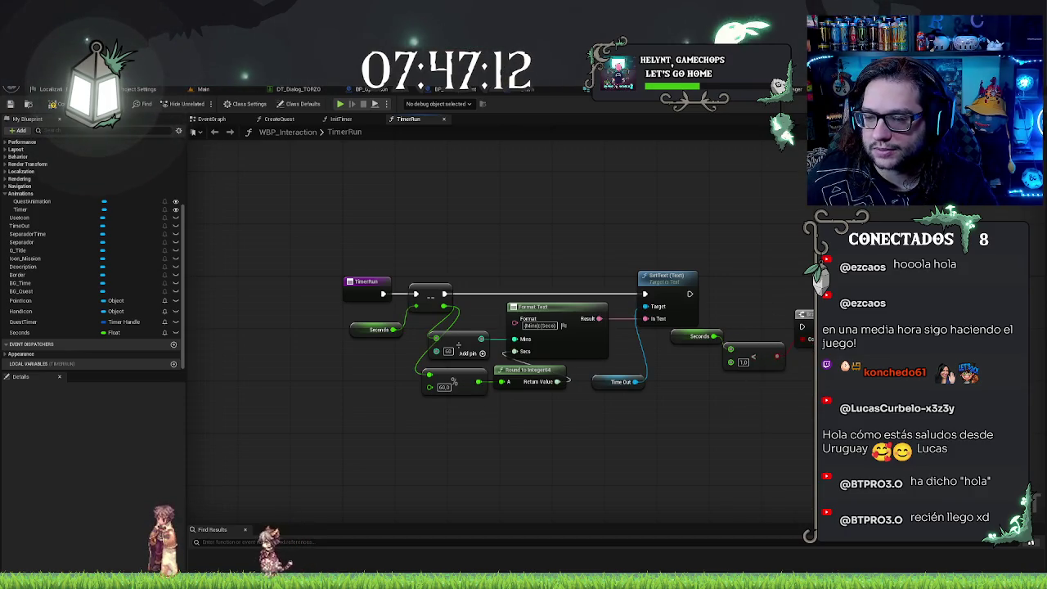
drag(689, 293, 789, 307)
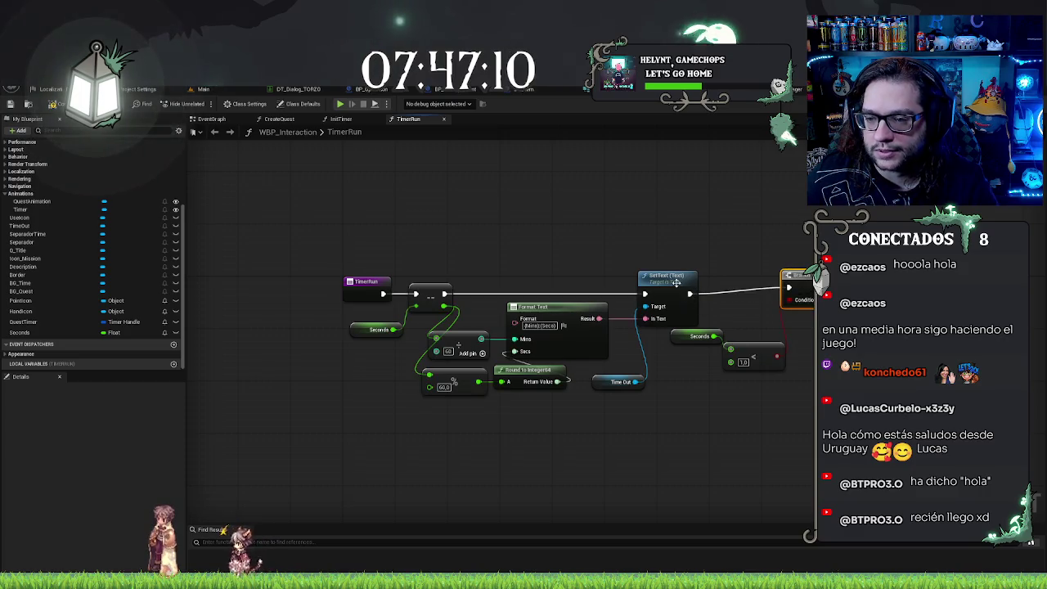
key(q)
click(735, 218)
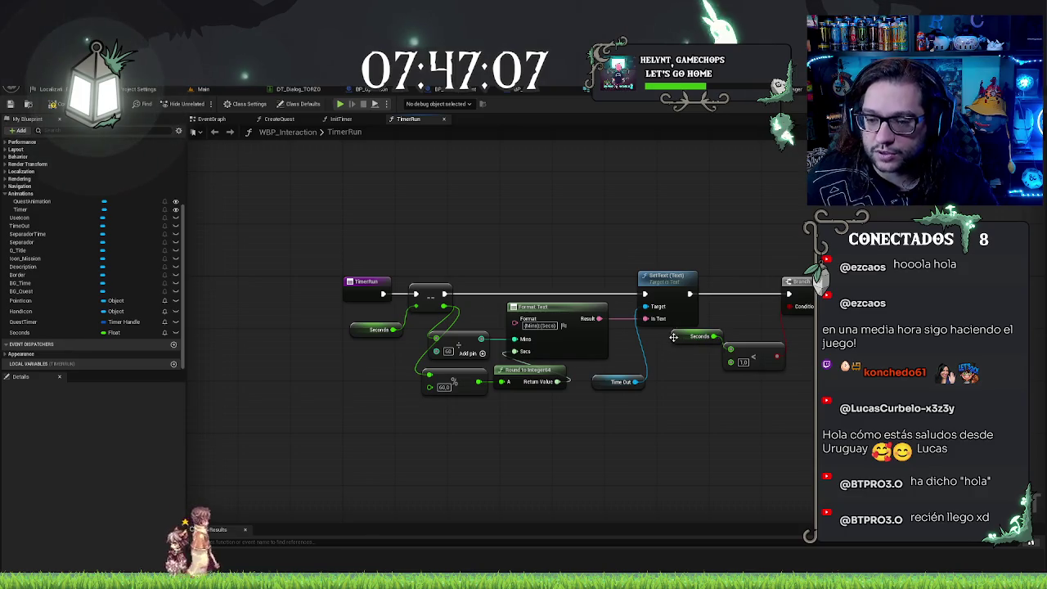
drag(721, 266, 642, 254)
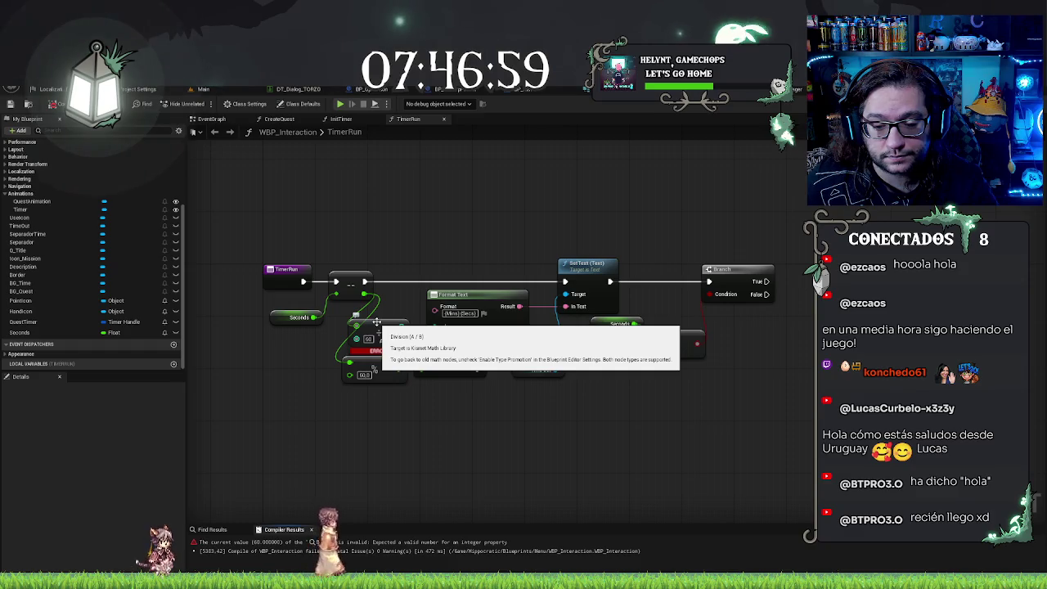
Step: Convert the Division node's 60 input to a single-precision float (60.0) and recompile
drag(376, 321, 489, 319)
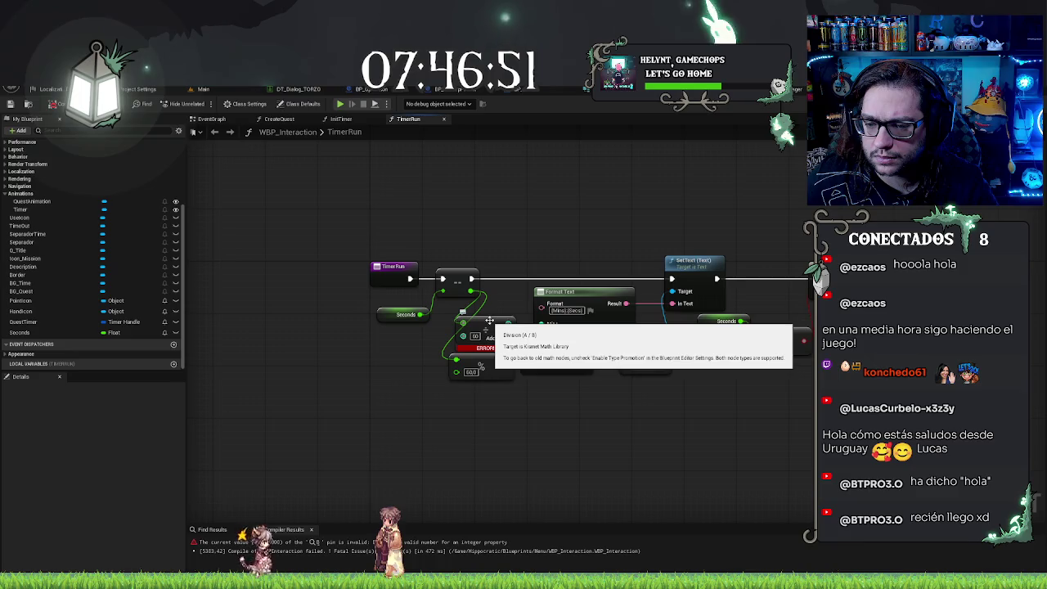
right_click(489, 320)
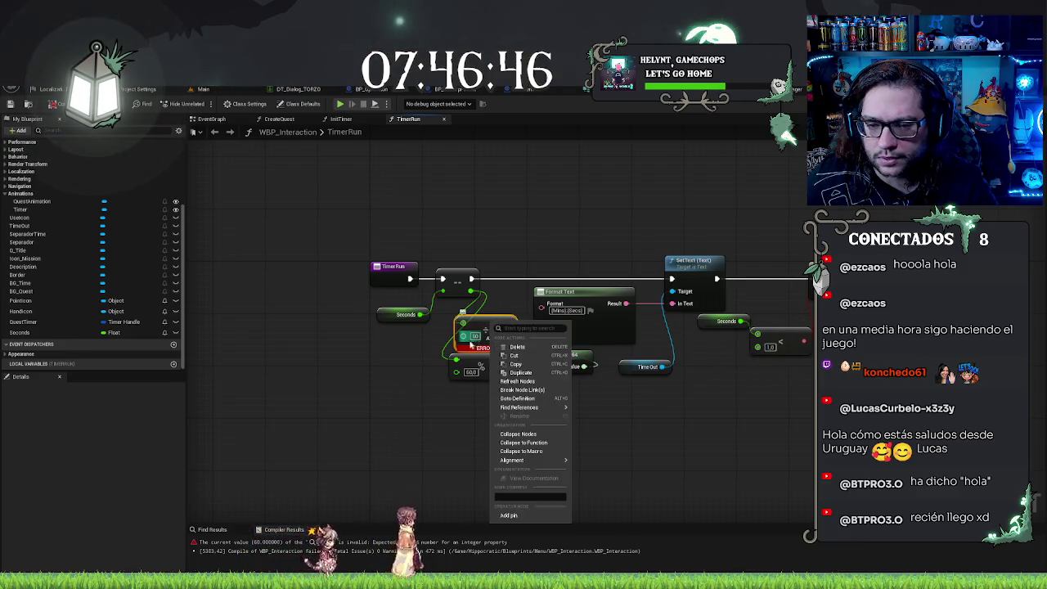
key(Escape)
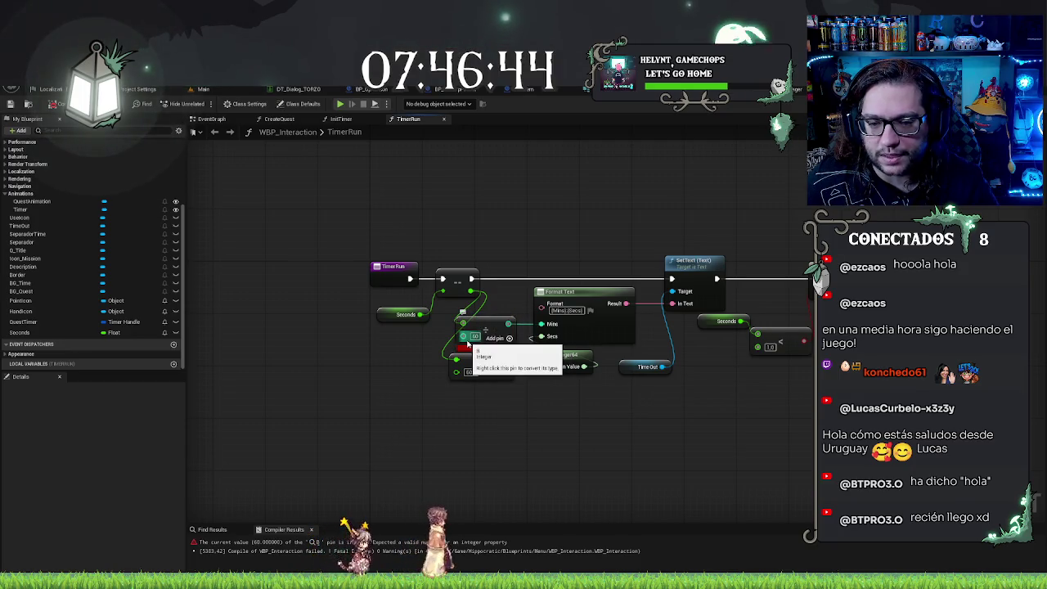
mouse_move(485, 345)
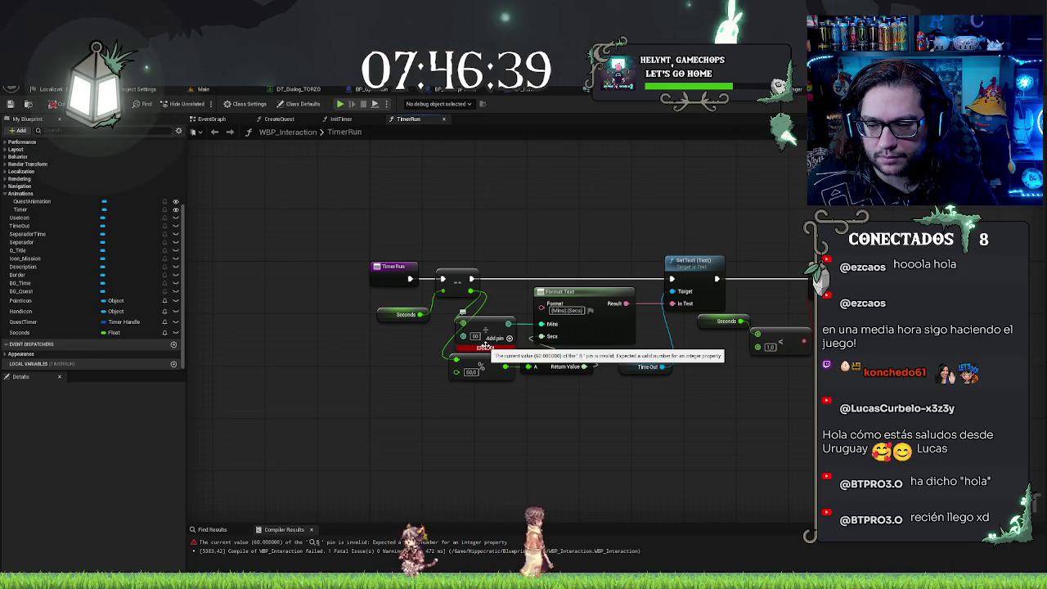
click(474, 336)
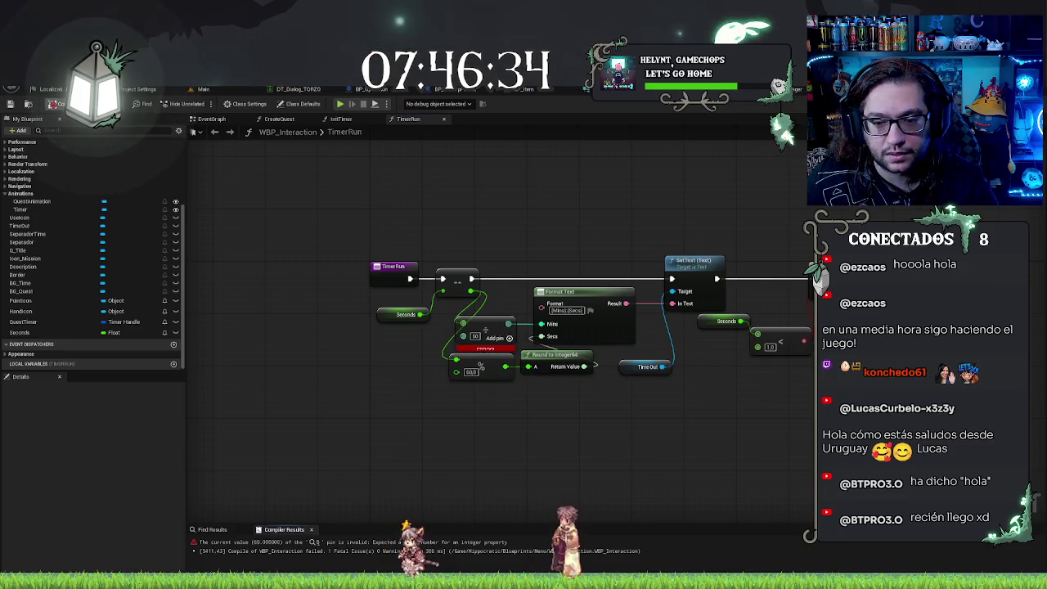
right_click(470, 338)
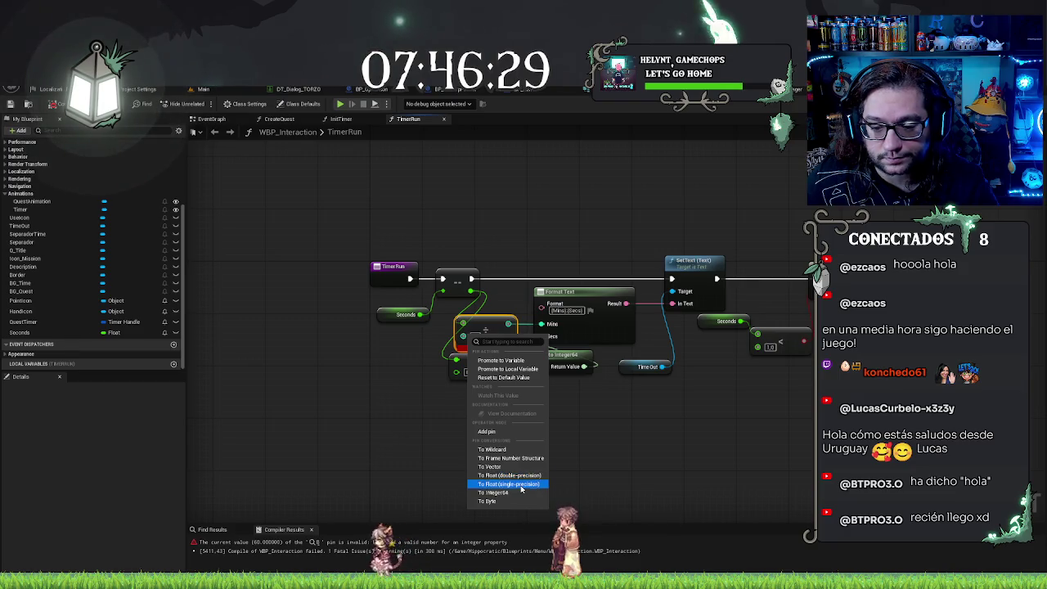
click(515, 483)
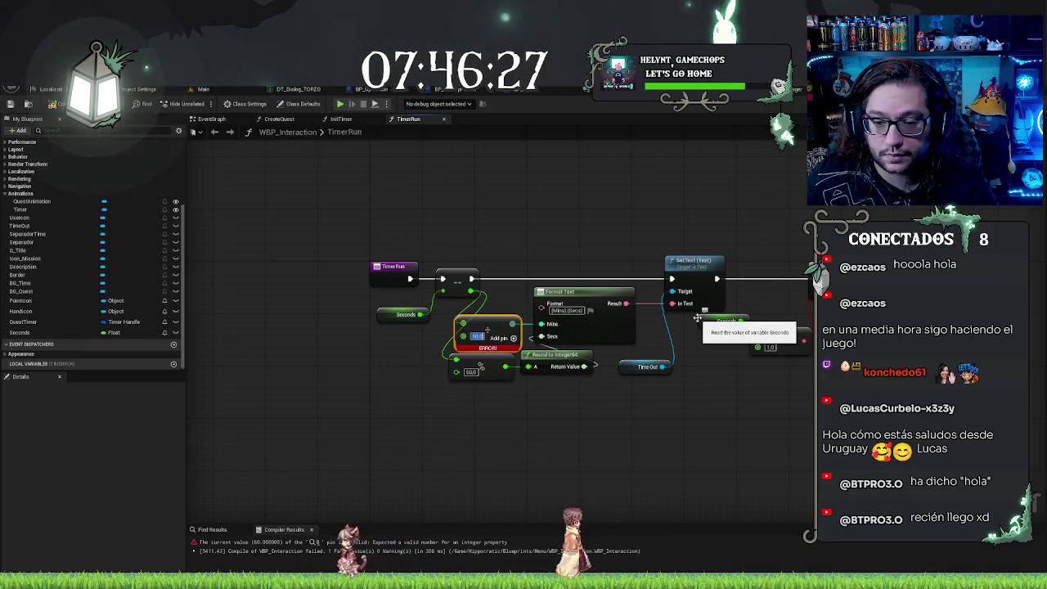
key(F7)
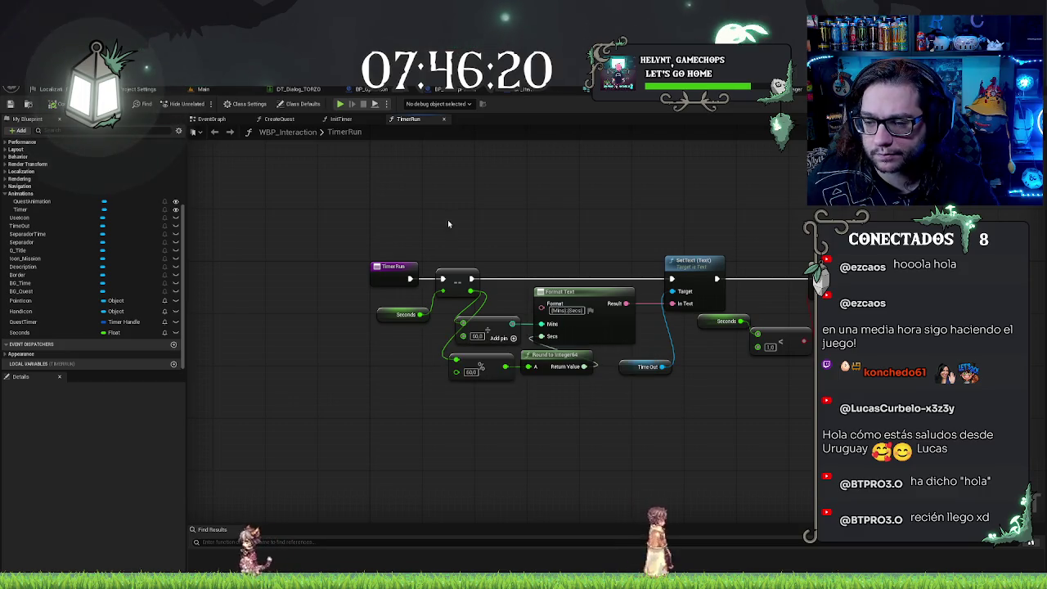
drag(725, 350, 647, 328)
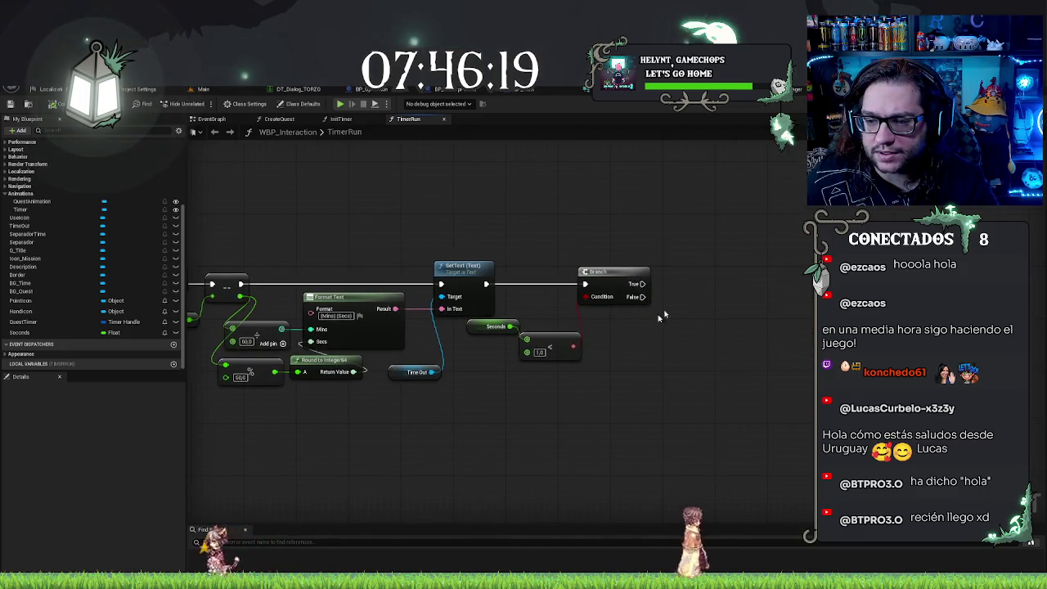
drag(674, 287, 642, 284)
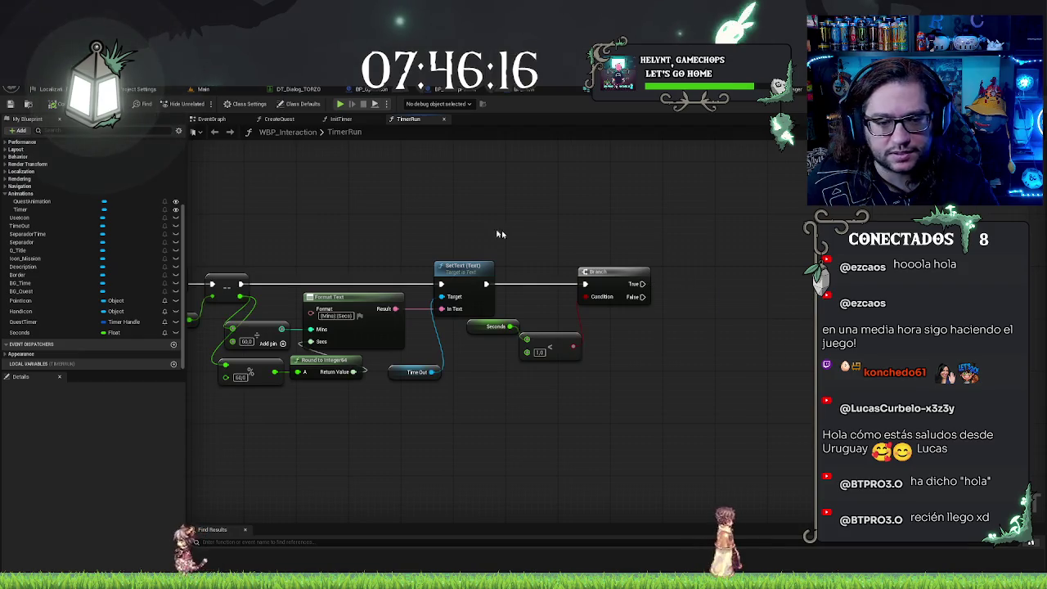
mouse_move(342, 151)
mouse_down()
mouse_move(405, 159)
mouse_move(398, 190)
mouse_move(431, 253)
mouse_move(426, 208)
mouse_up()
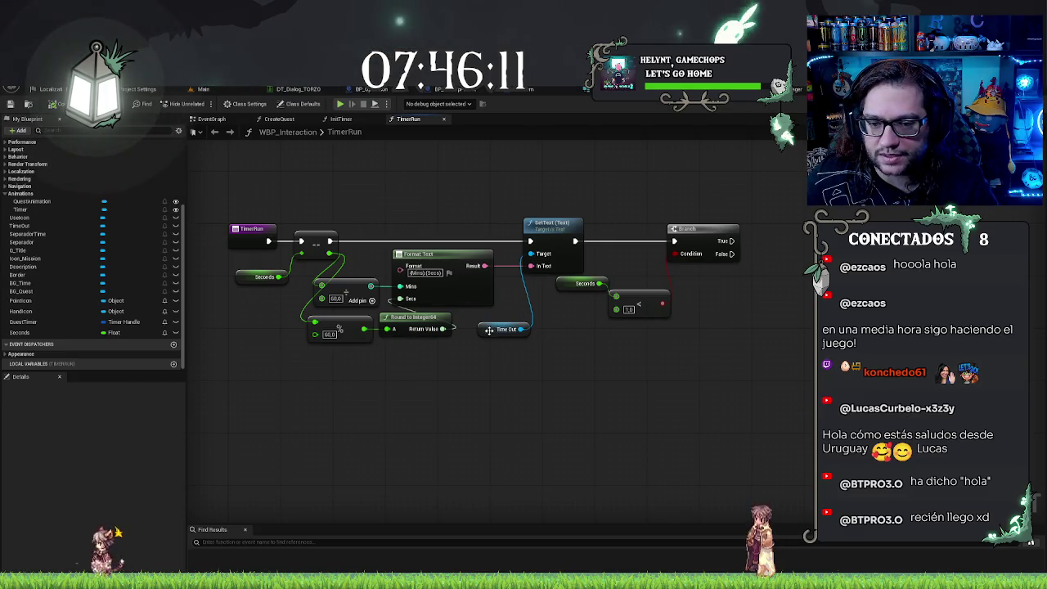
drag(490, 330, 488, 329)
click(727, 322)
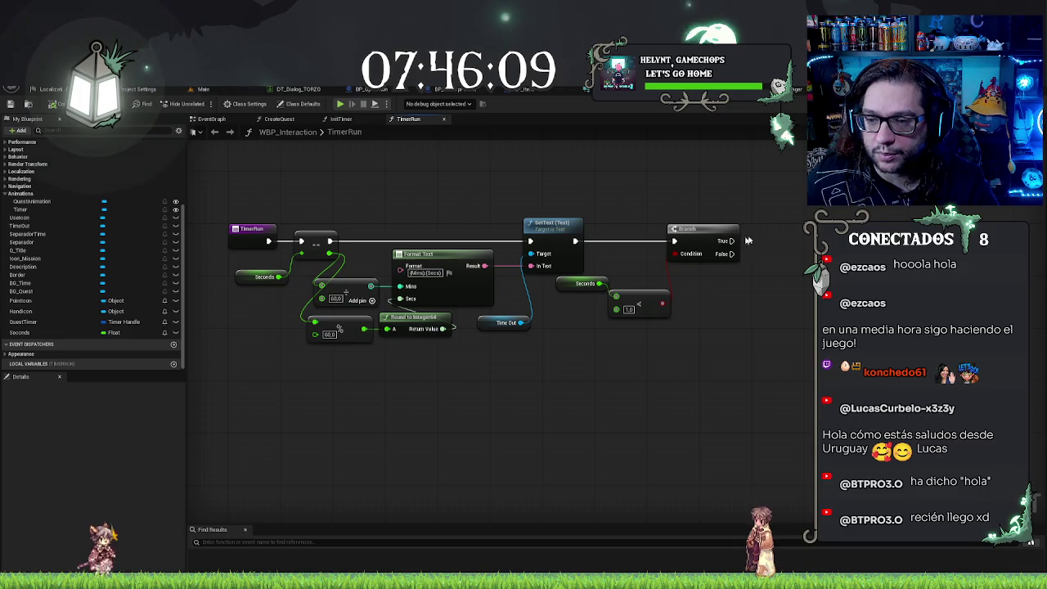
drag(741, 237, 725, 280)
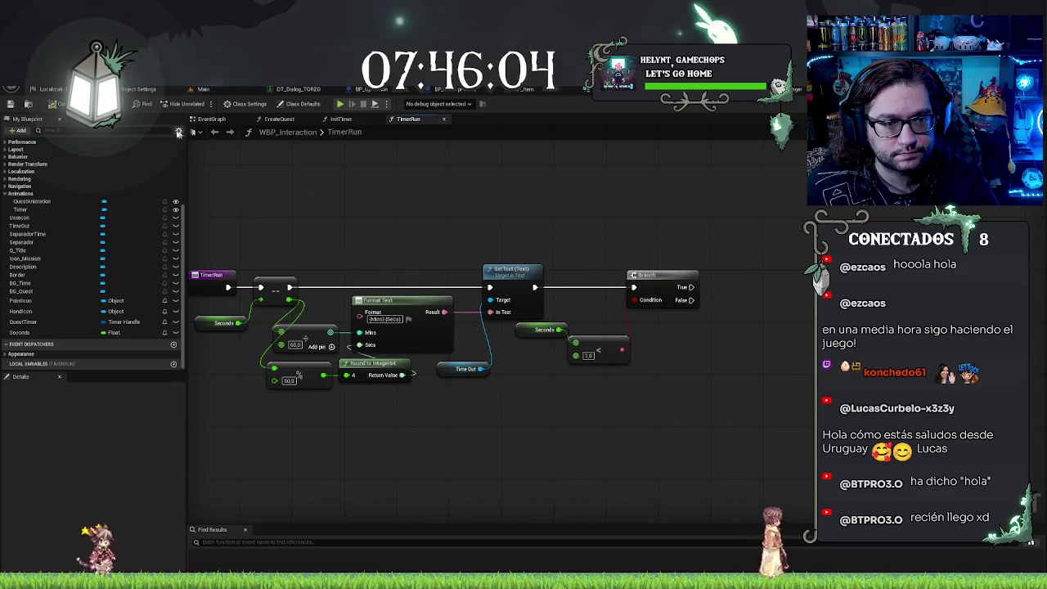
click(18, 130)
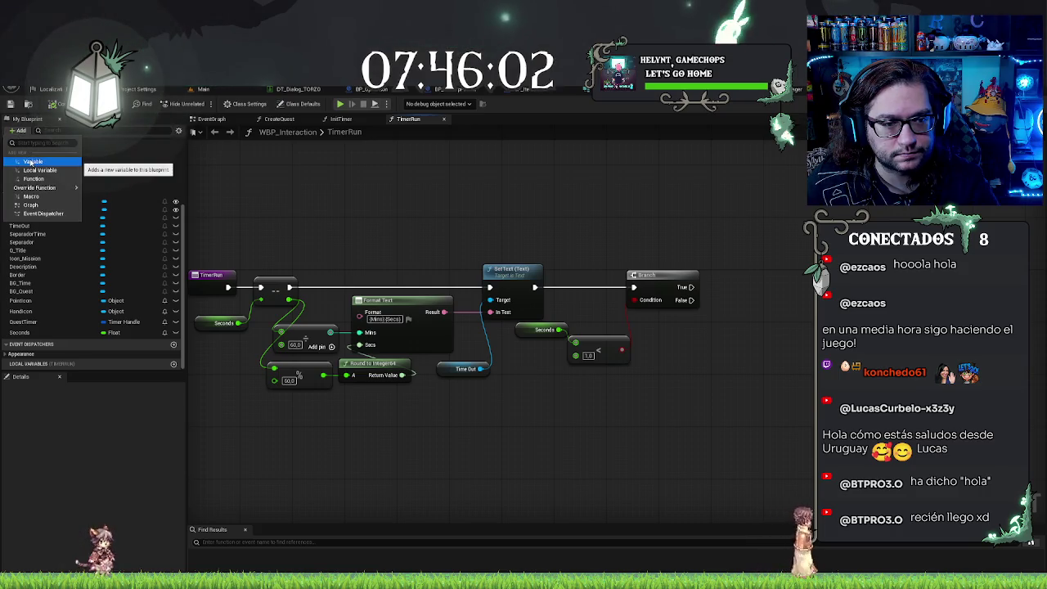
Step: Add a CallerActor variable typed as an Actor object reference
click(33, 162)
text(Activ)
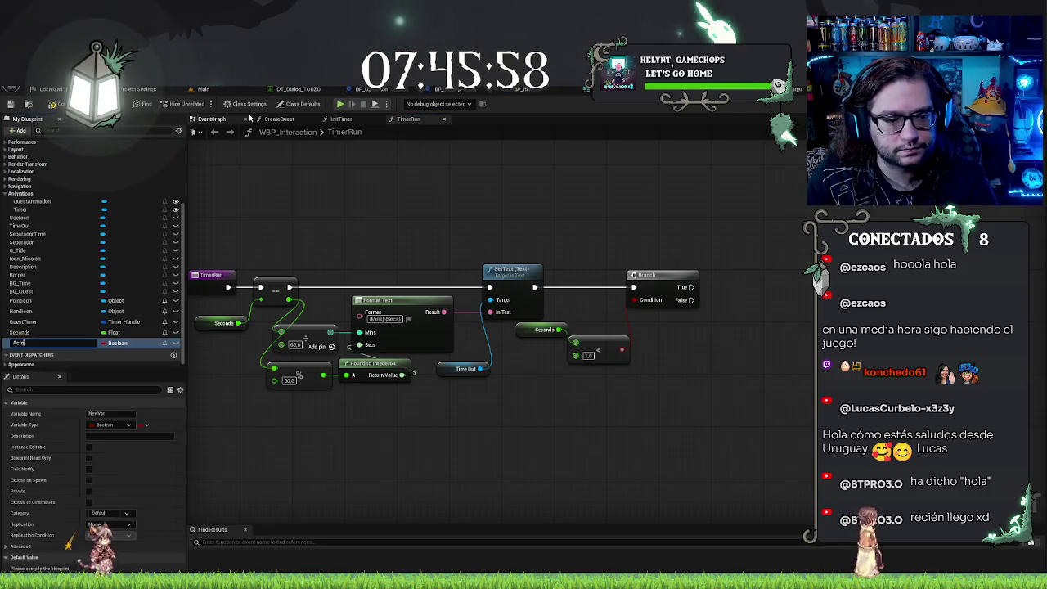
text(e)
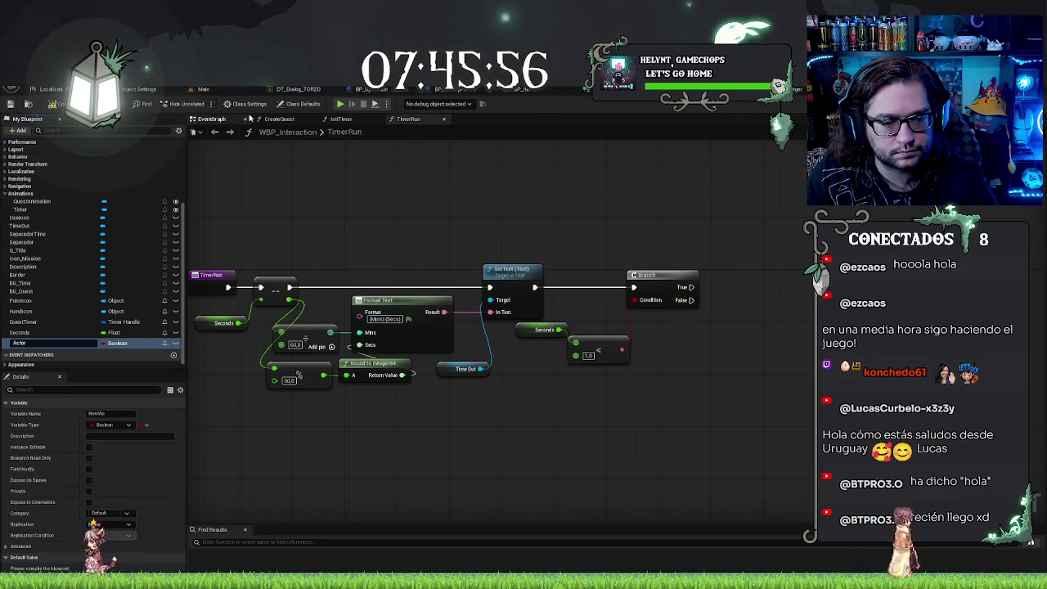
key(Home)
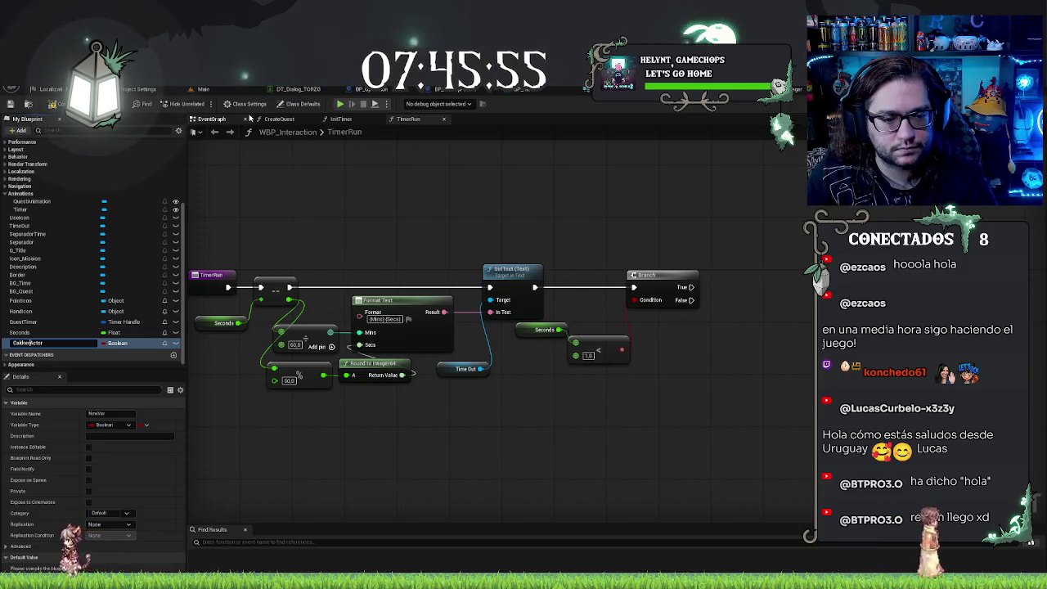
text(ler)
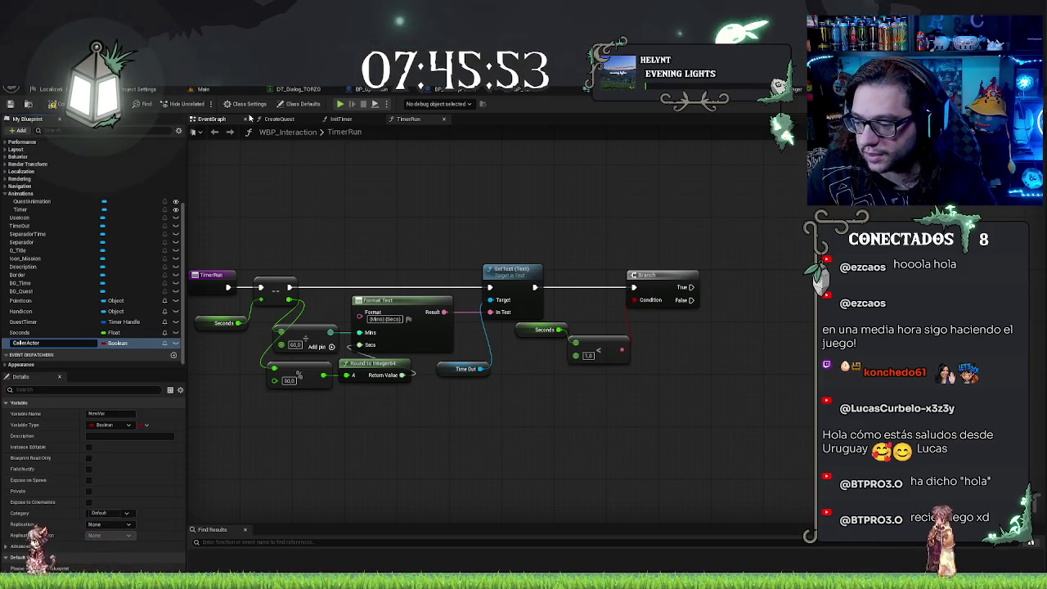
key(Return)
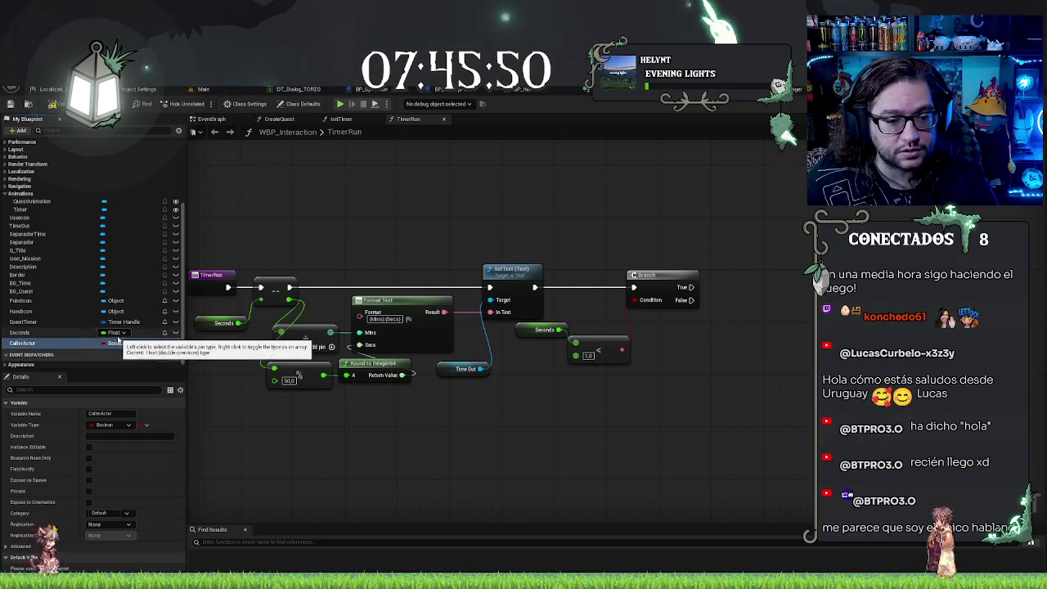
click(122, 343)
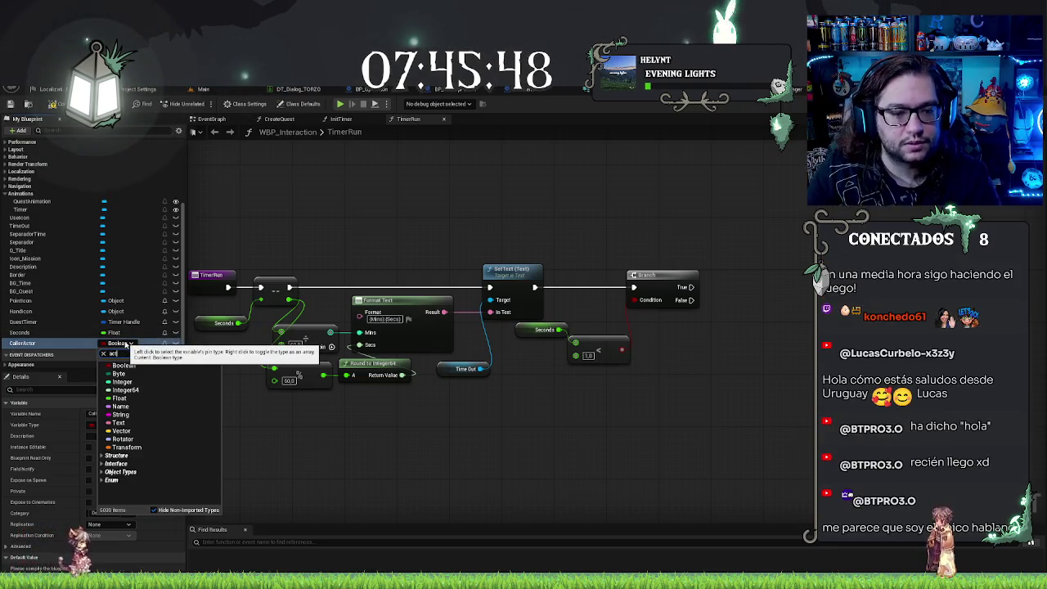
text(tor)
mouse_move(154, 438)
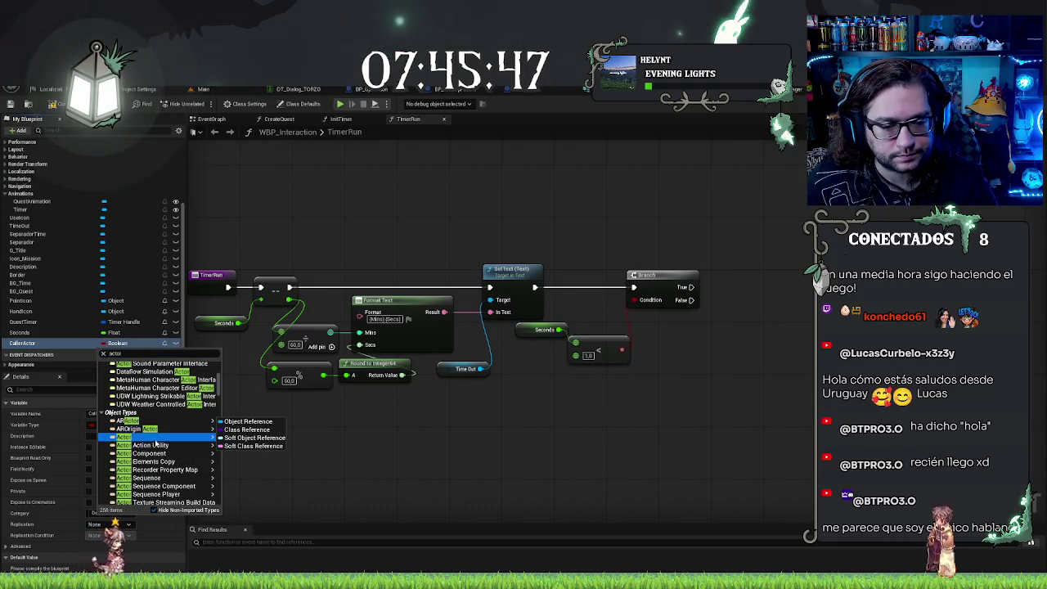
click(247, 421)
Step: Drop a Caller Actor getter into the TimerRun graph
click(18, 345)
drag(681, 342, 680, 342)
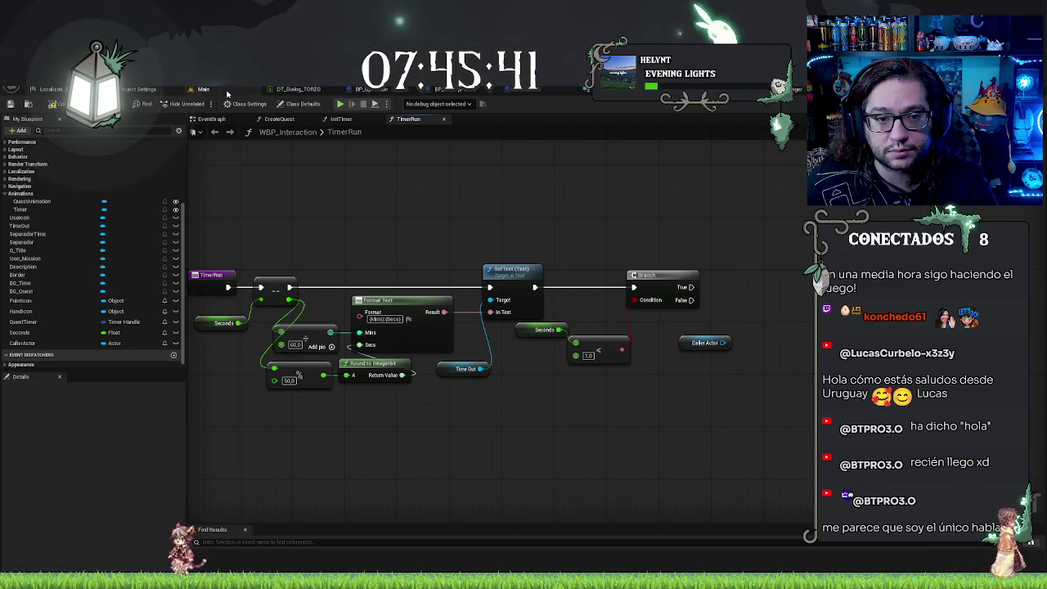
key(ctrl+Tab)
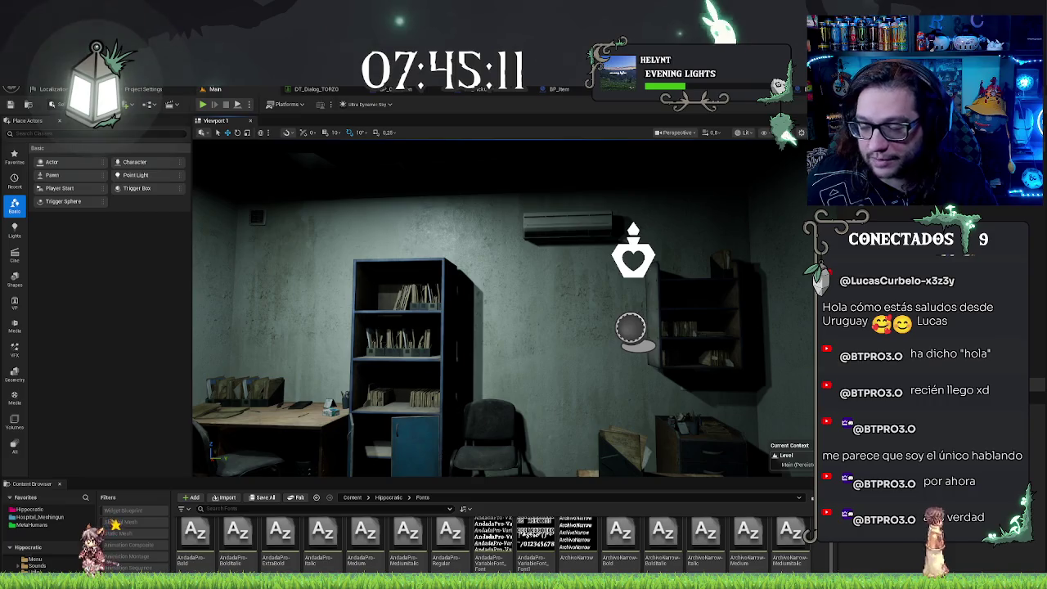
key(ctrl+Tab)
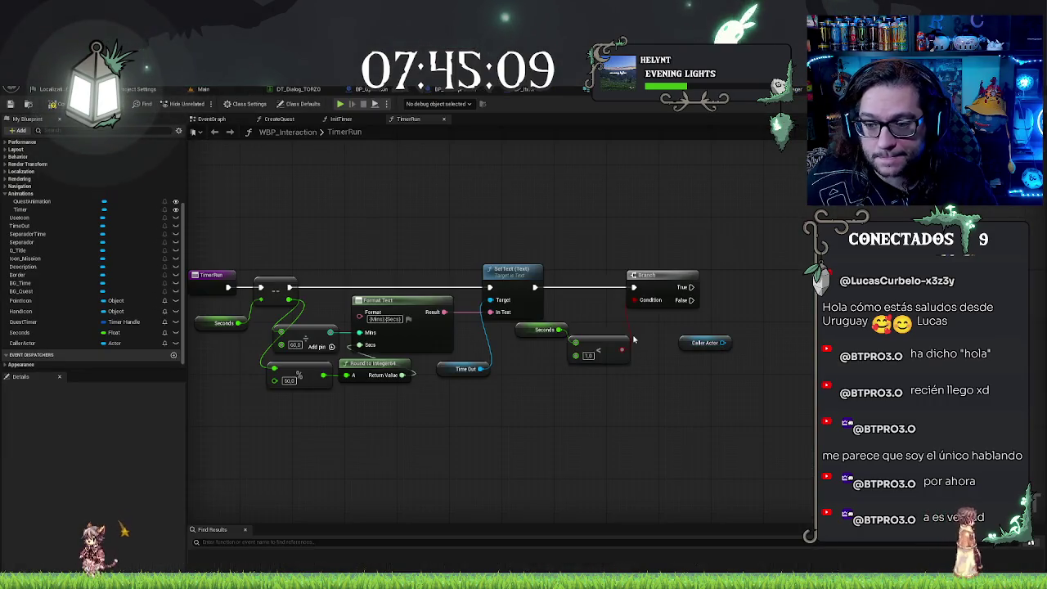
click(236, 91)
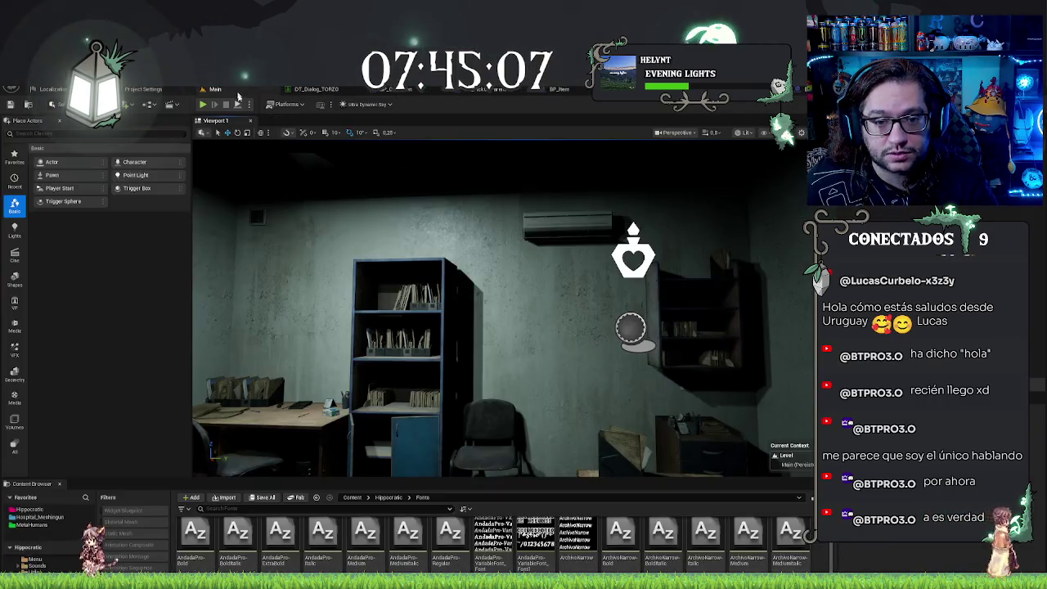
click(388, 497)
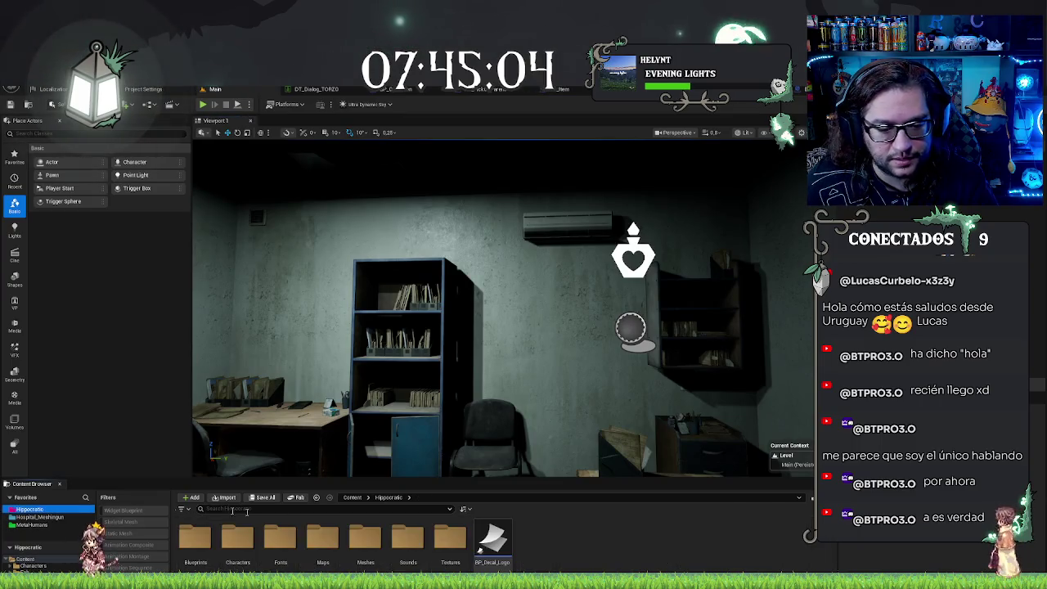
Step: In Hippocratic/Blueprints/Utils, create a Blueprint Interface called BPI_Quest and open it
double_click(194, 538)
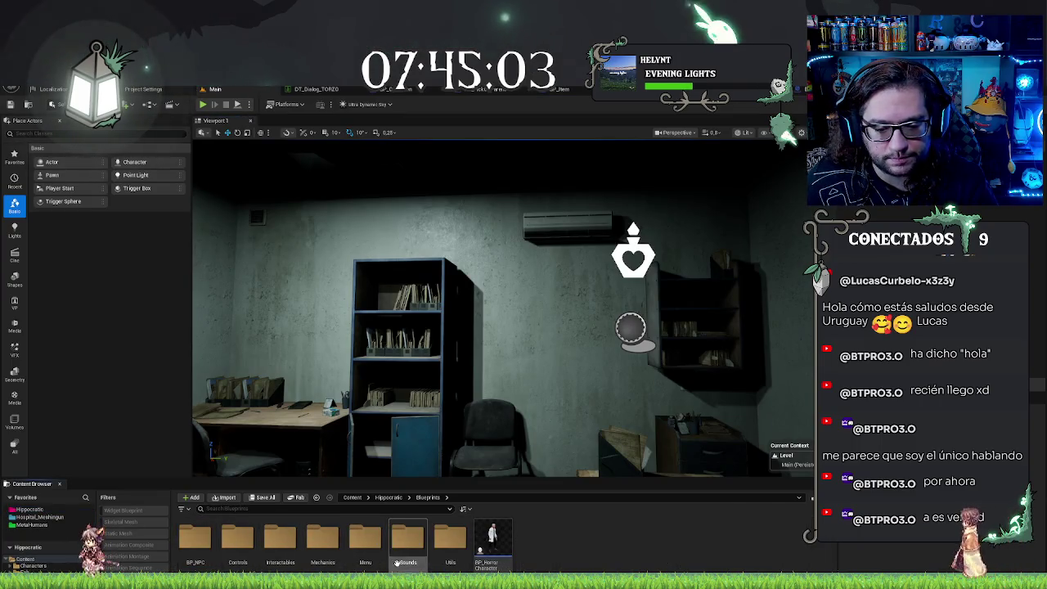
double_click(442, 552)
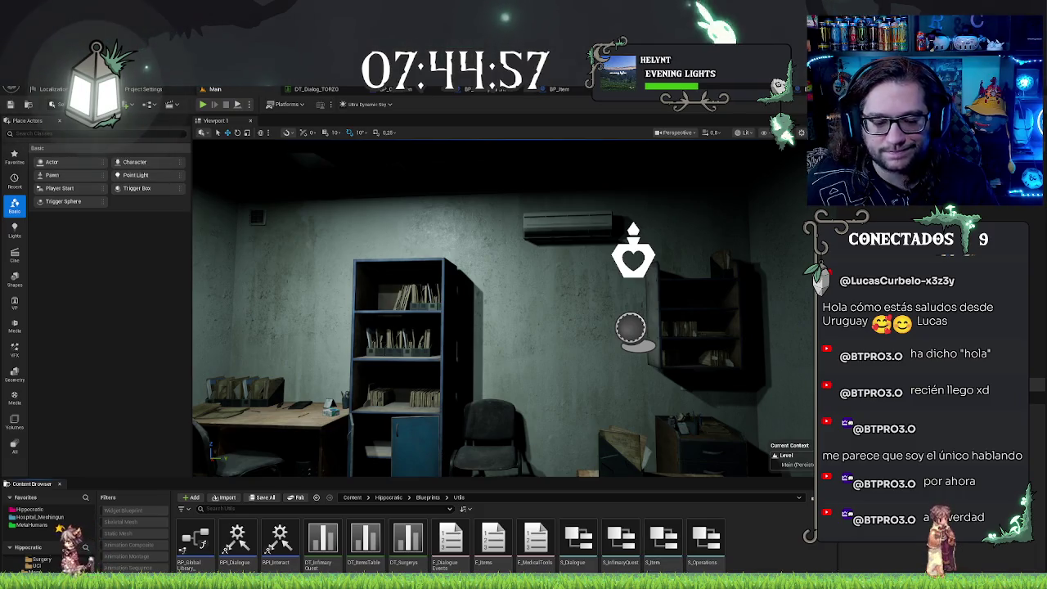
right_click(790, 565)
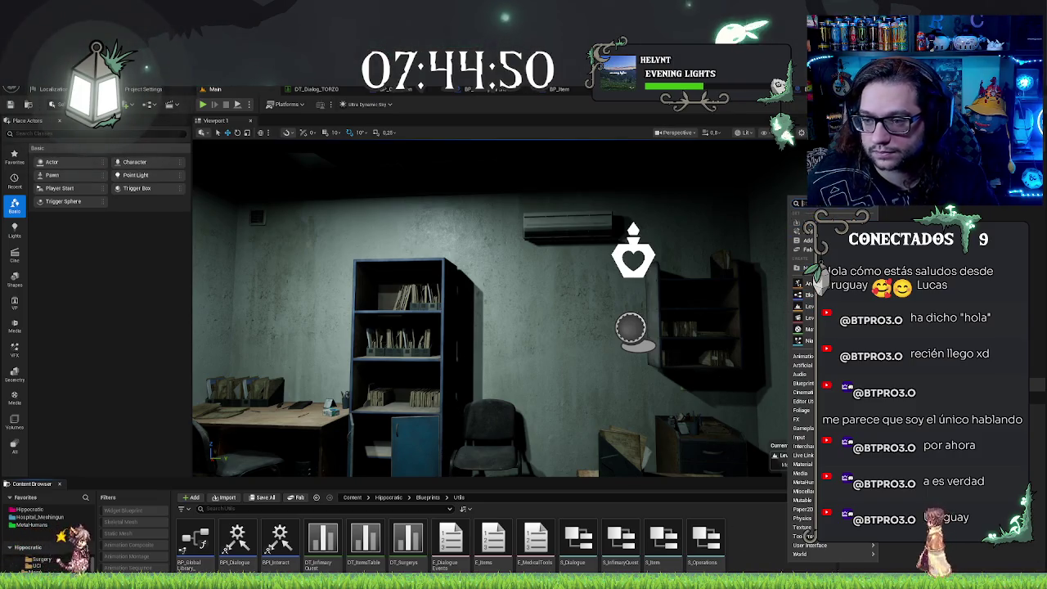
click(916, 545)
key(Return)
text(BP)
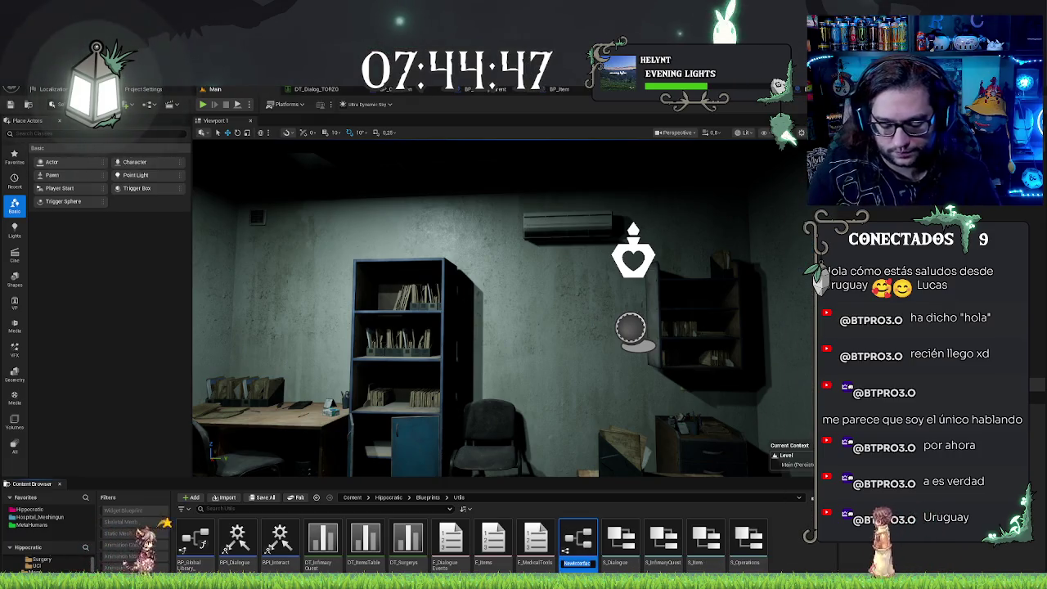
text(L_D)
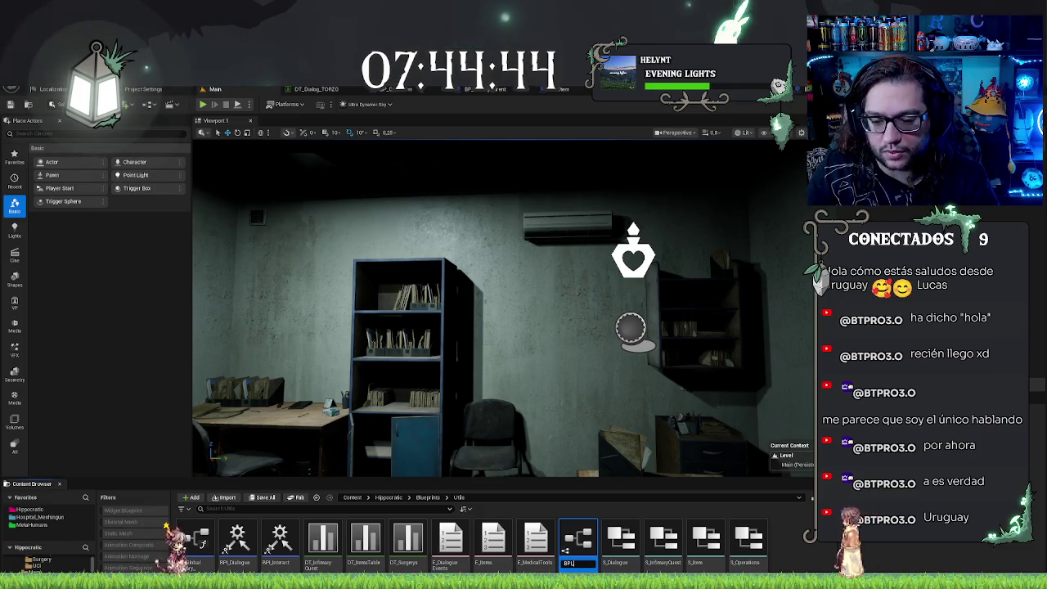
text(uest)
key(Return)
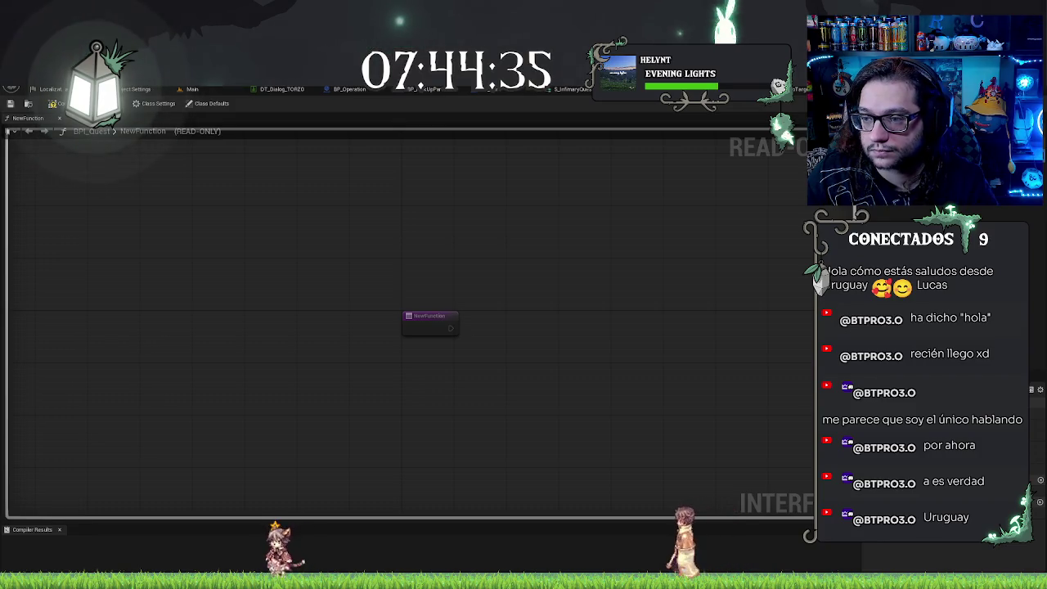
Step: Name the interface function MissionKO, compile and save BPI_Quest, and return to Main
key(Return)
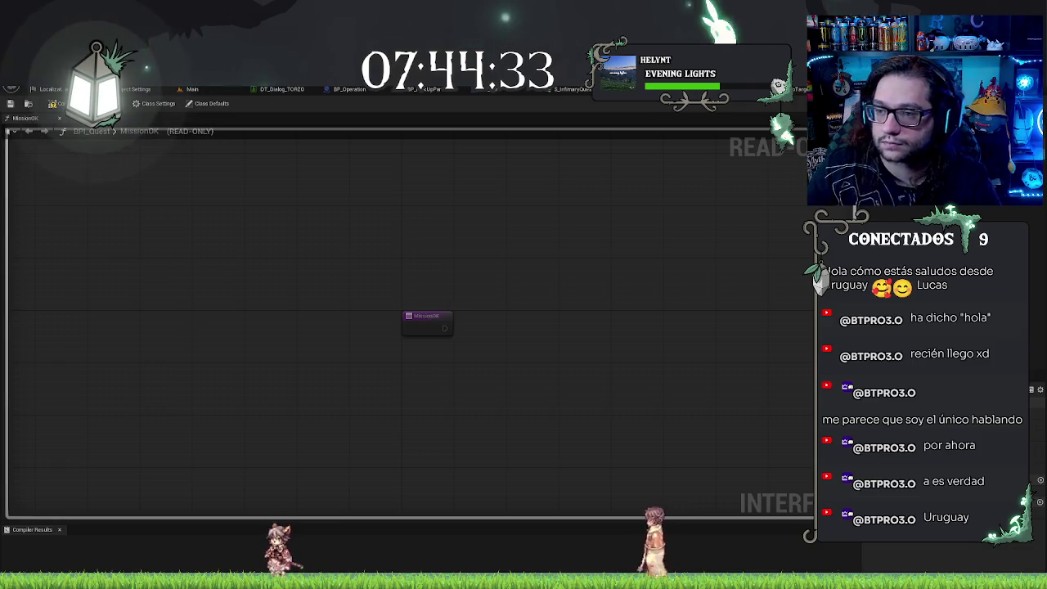
key(ctrl+z)
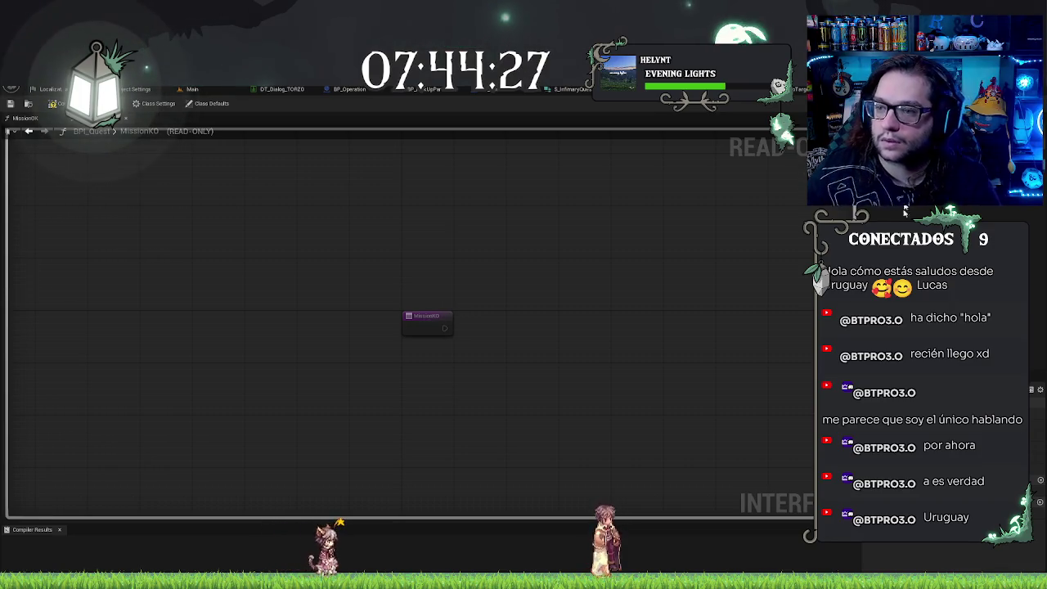
key(ctrl+y)
click(8, 104)
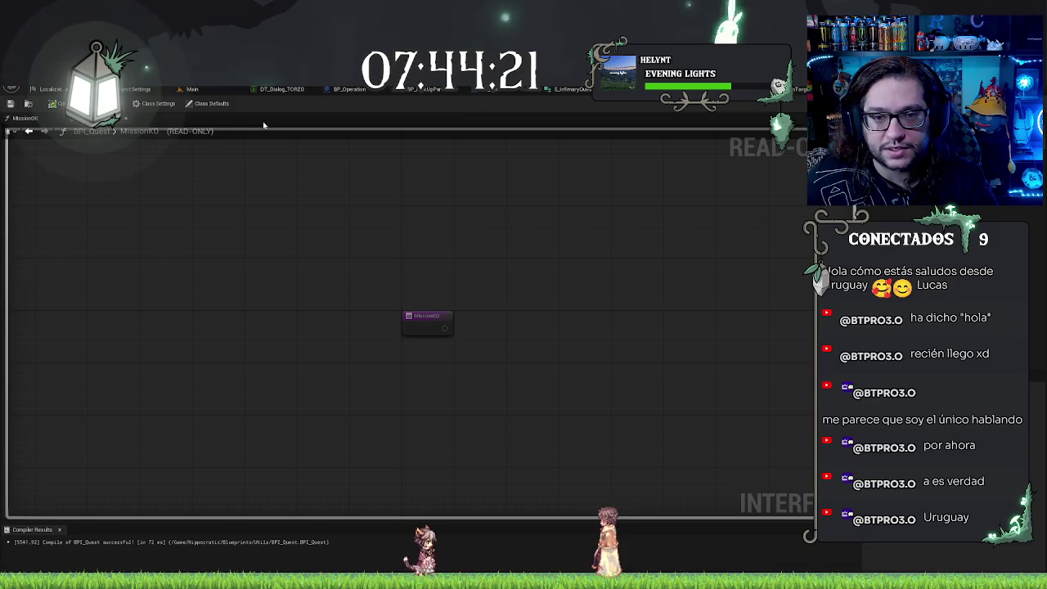
click(189, 89)
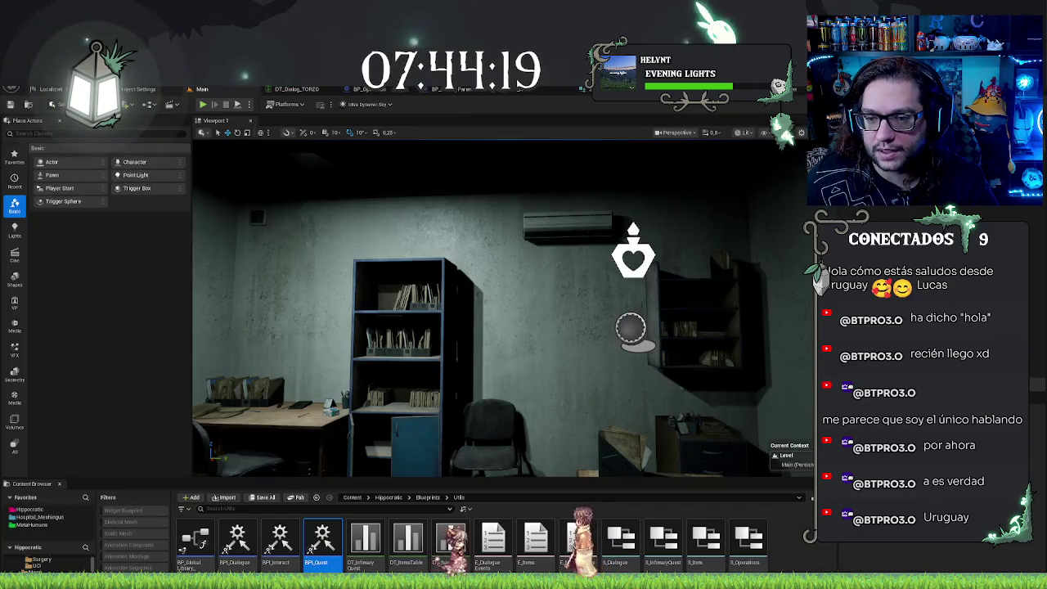
Step: Select the quest manager sphere by the shelves and open BP_NurseryQuestManager's Event Graph
scroll(499, 307, up, 3)
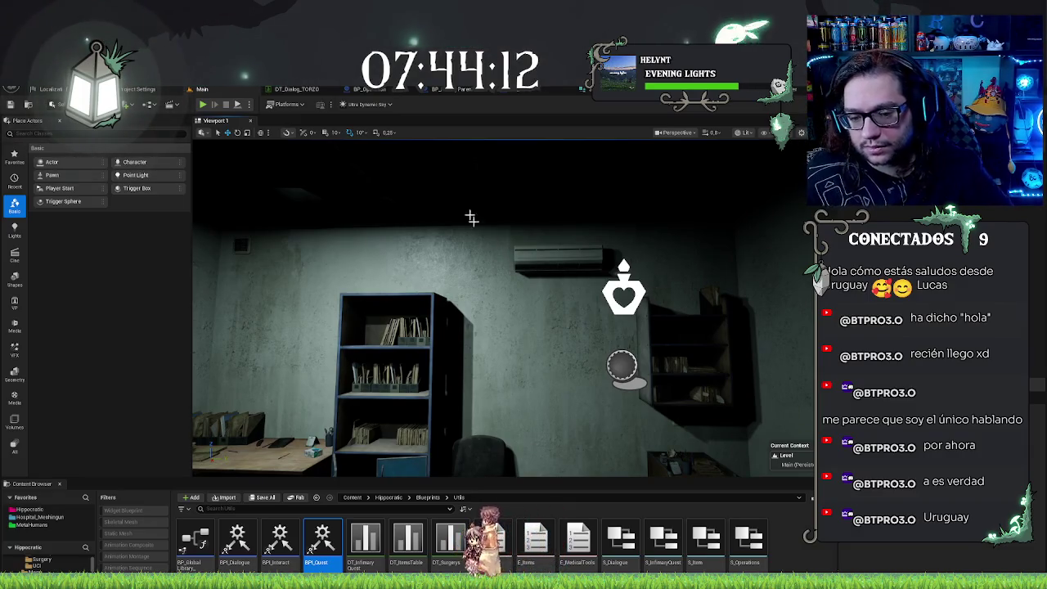
mouse_move(498, 306)
mouse_down()
mouse_move(433, 364)
mouse_move(458, 327)
mouse_up()
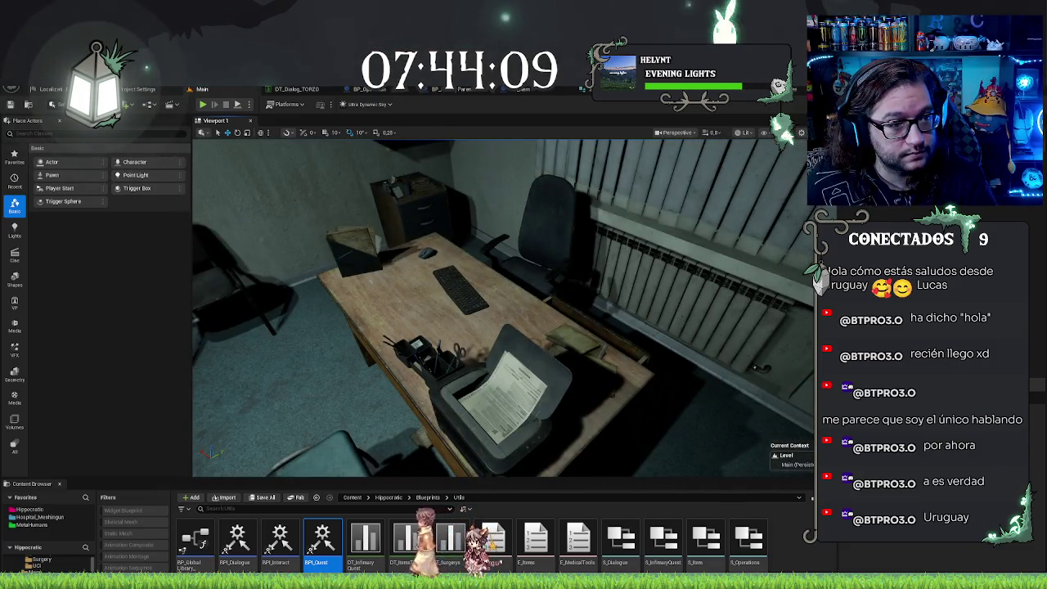
drag(458, 327, 507, 237)
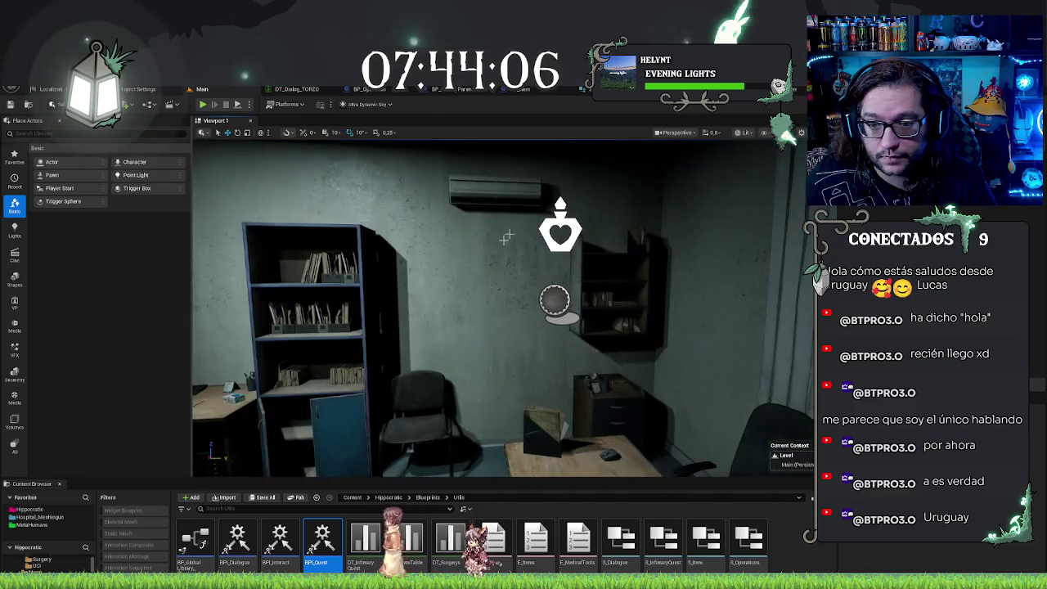
click(558, 297)
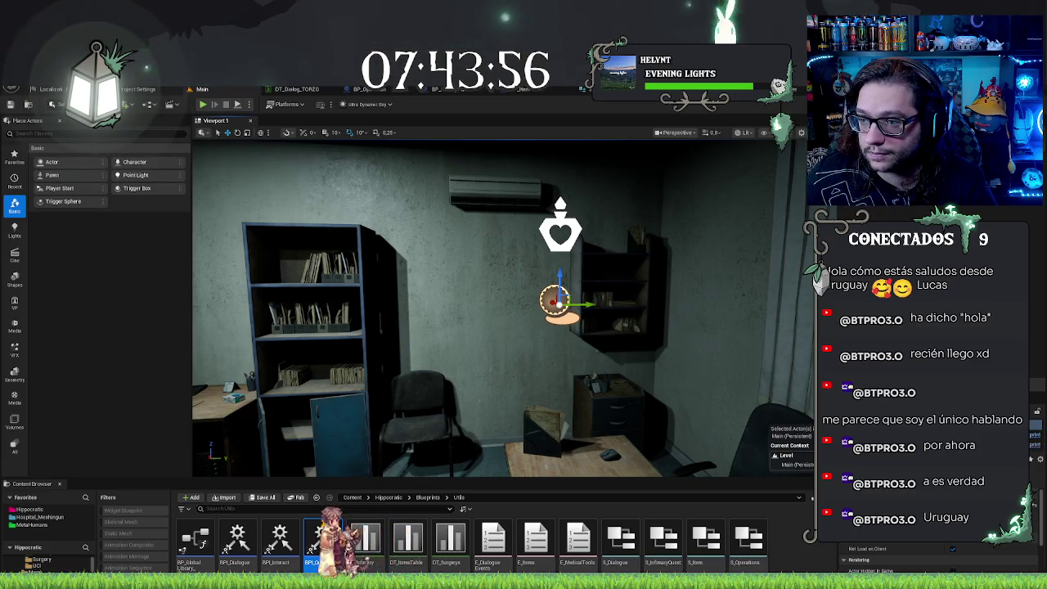
click(393, 89)
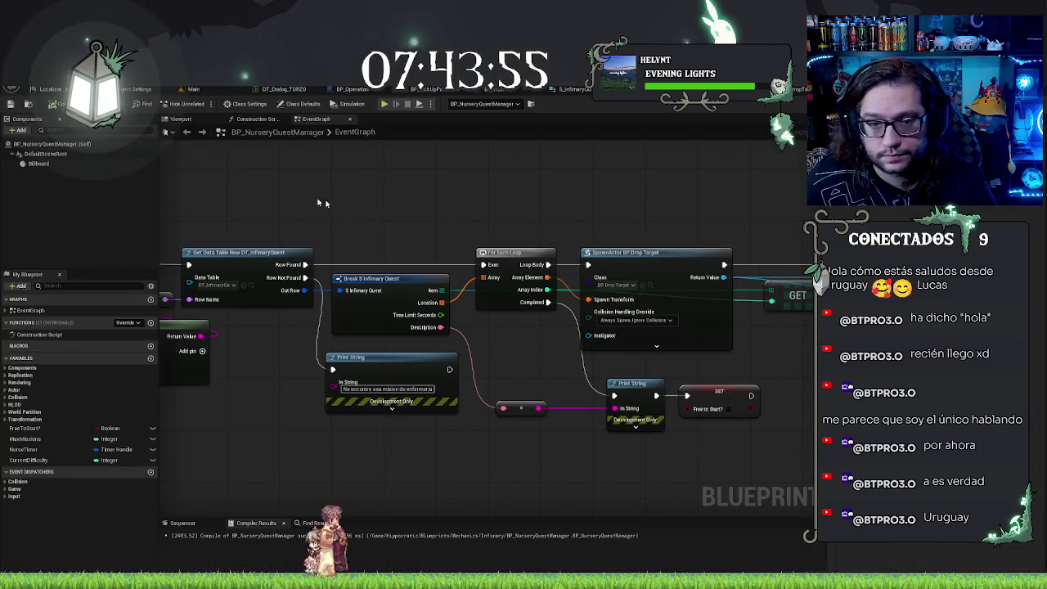
Step: Drag the quest manager's Billboard down along Z, review its SpawnActor and SET nodes, then return to TimerRun
click(66, 165)
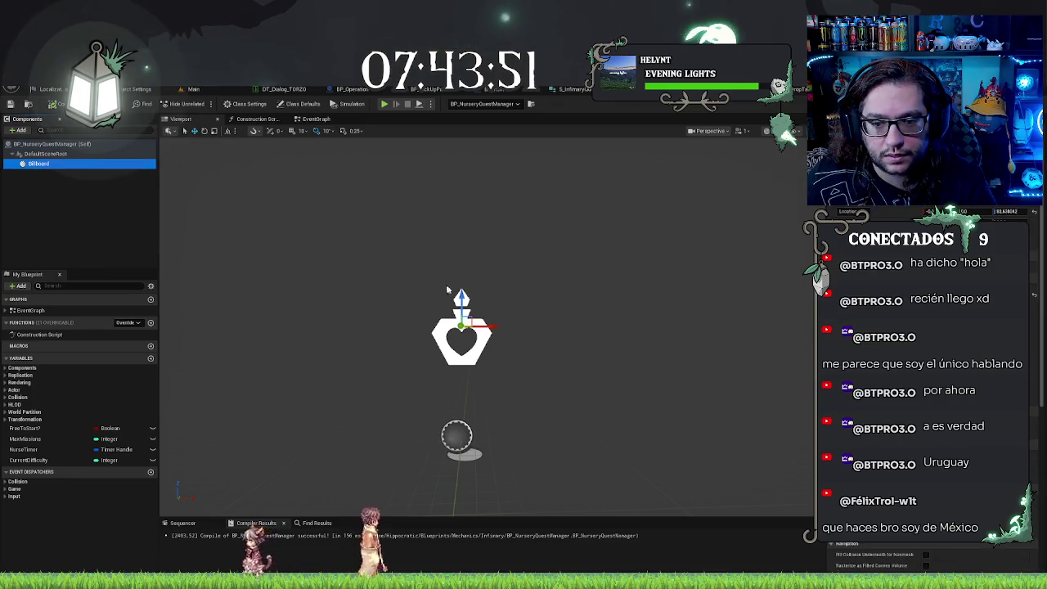
drag(460, 294, 461, 358)
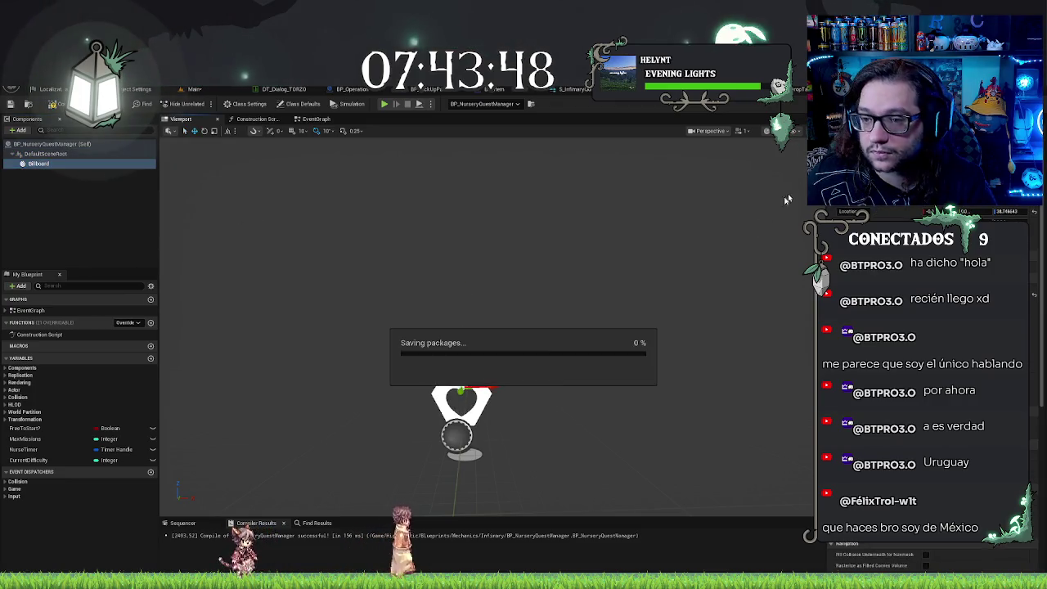
click(316, 119)
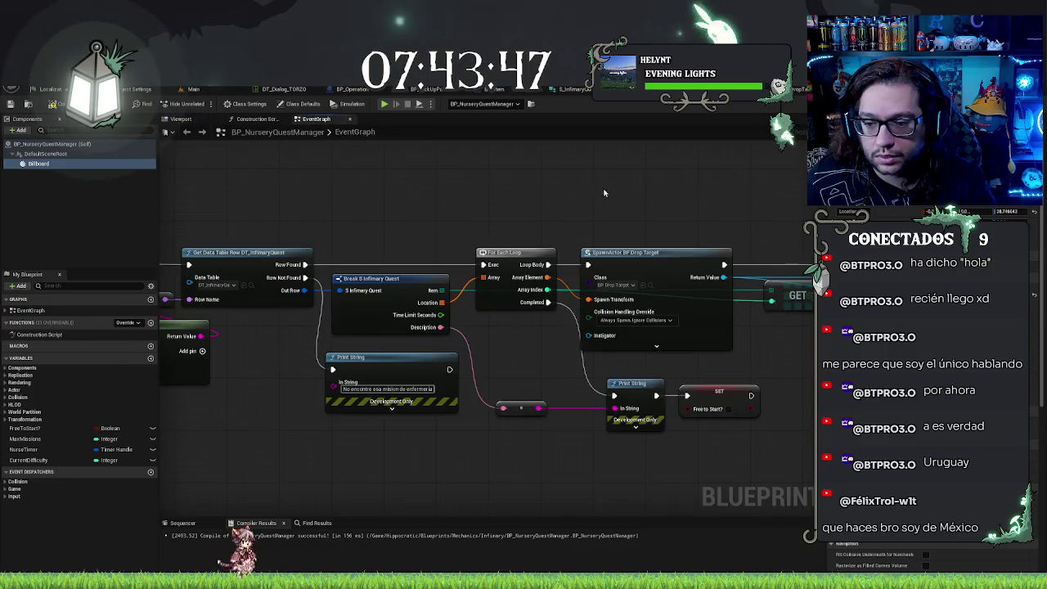
scroll(435, 181, down, 3)
scroll(449, 180, up, 3)
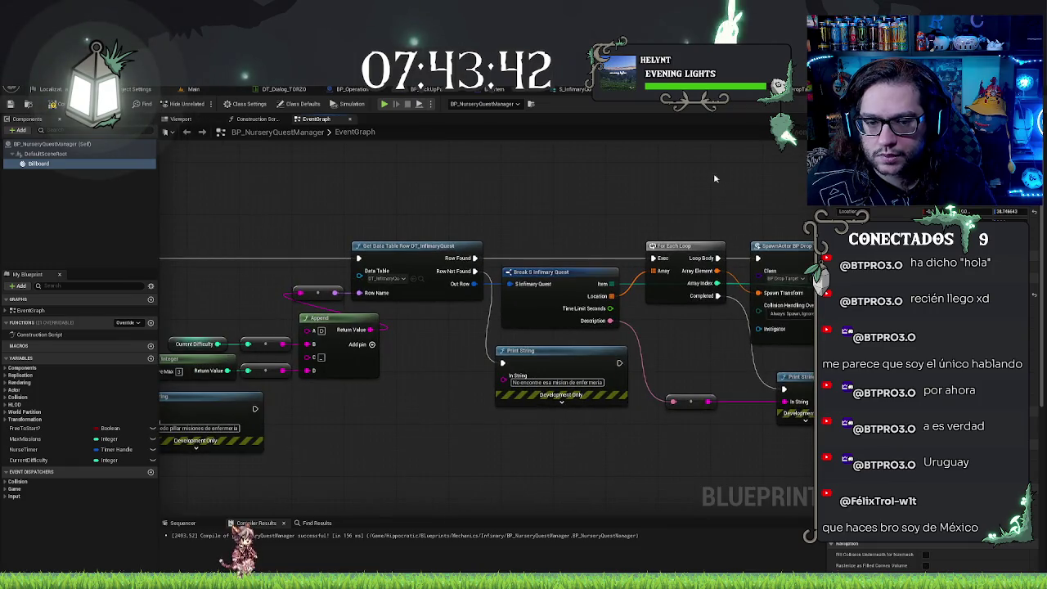
mouse_move(646, 192)
mouse_down()
mouse_move(589, 196)
mouse_move(384, 164)
mouse_move(740, 181)
mouse_move(463, 156)
mouse_move(654, 160)
mouse_up()
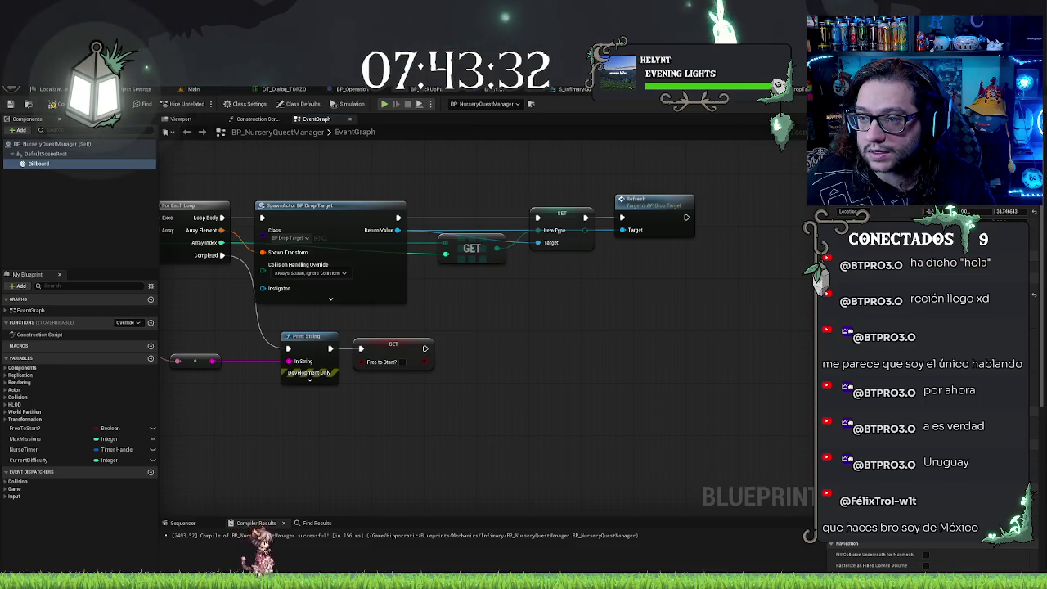
double_click(646, 200)
click(193, 88)
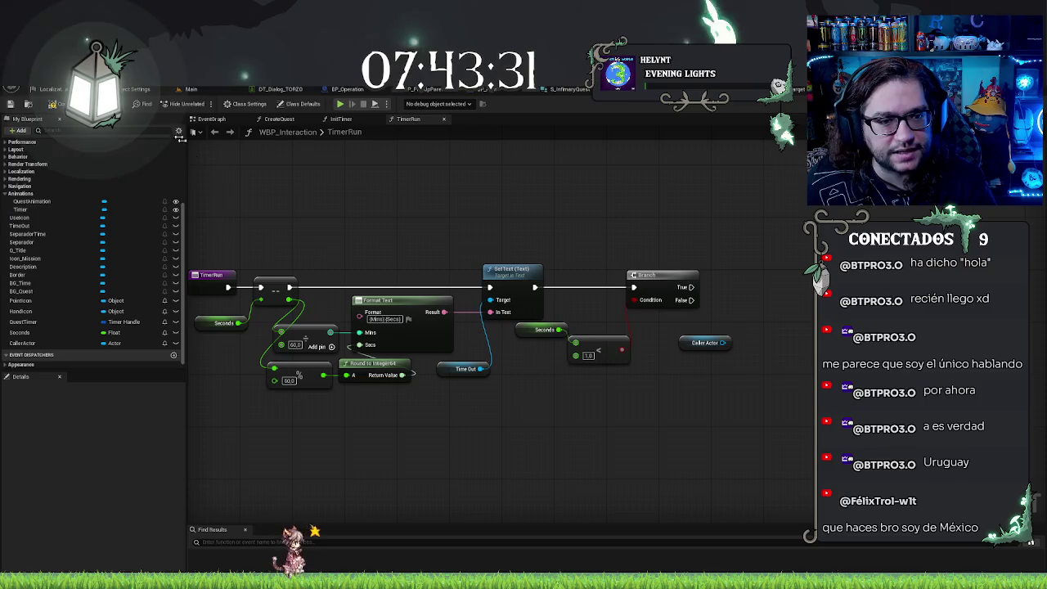
Step: Search Class Settings' Implemented Interfaces for 'est' without adding any, then pan WBP_Interaction's Event Graph
click(247, 105)
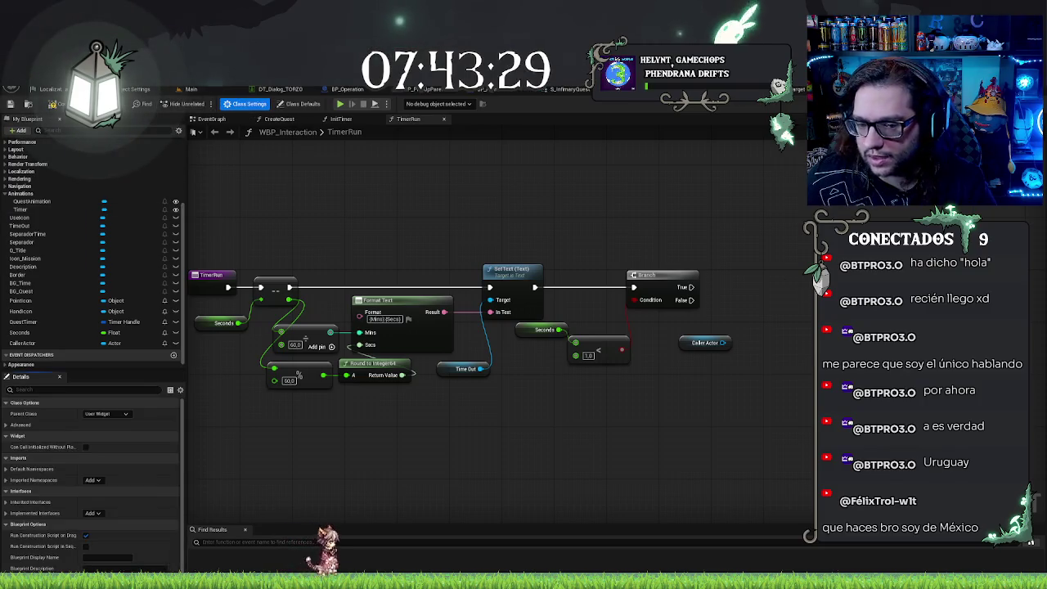
scroll(87, 478, down, 1)
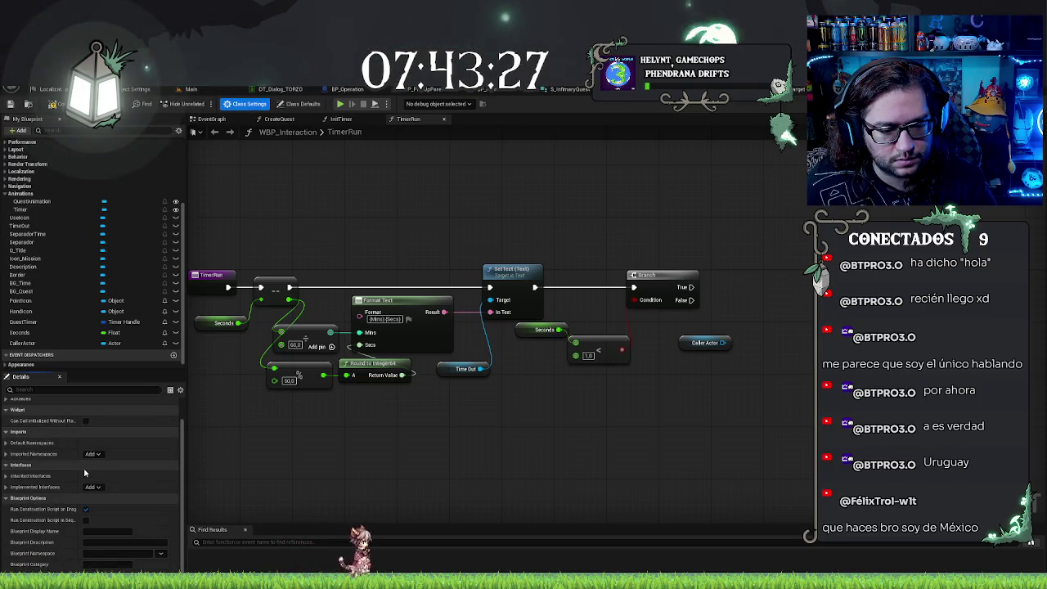
scroll(88, 477, up, 1)
click(92, 512)
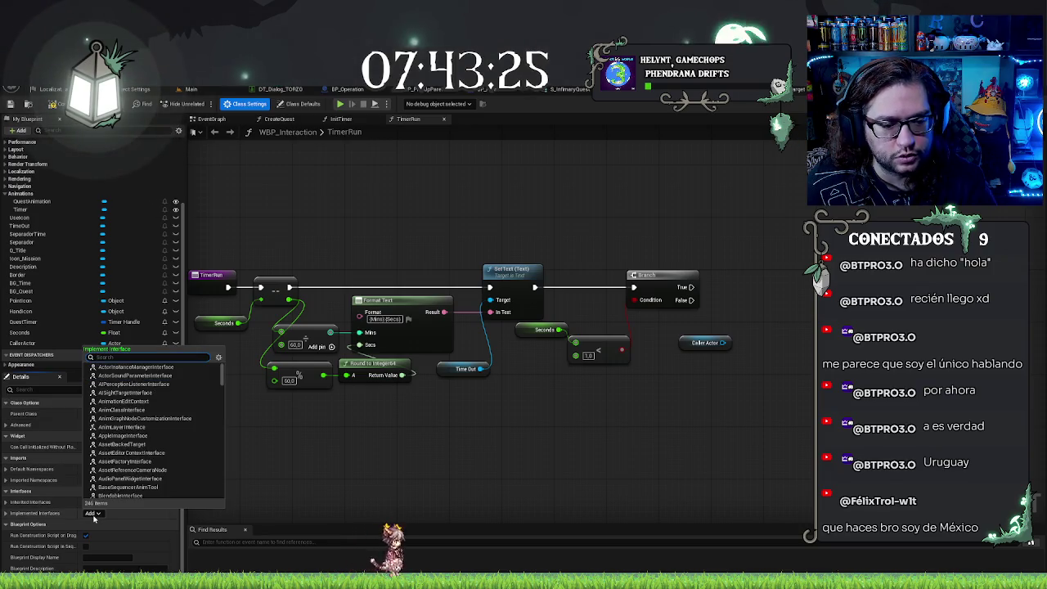
text(quest)
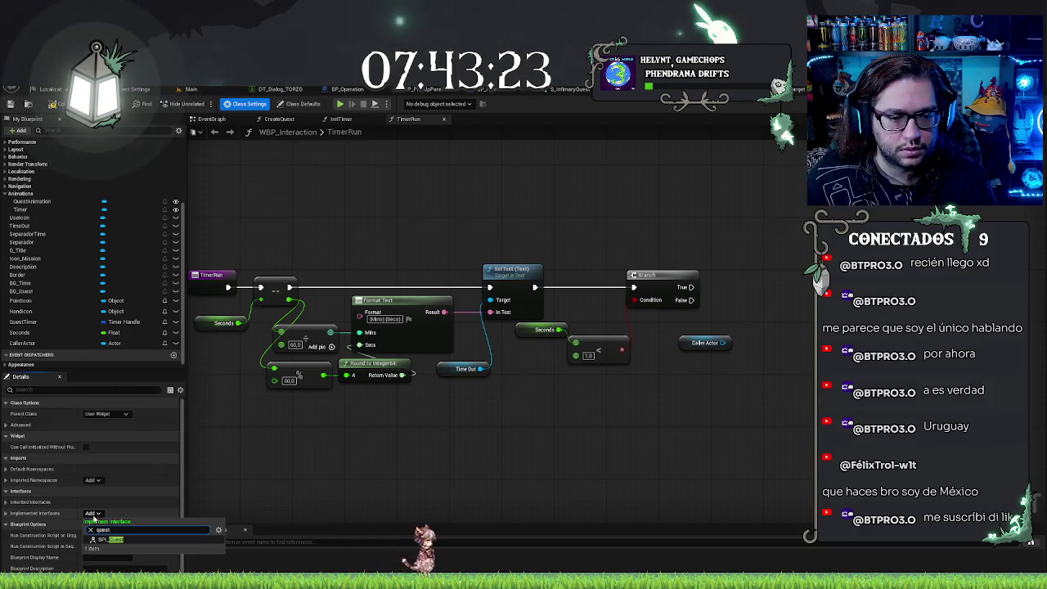
click(480, 436)
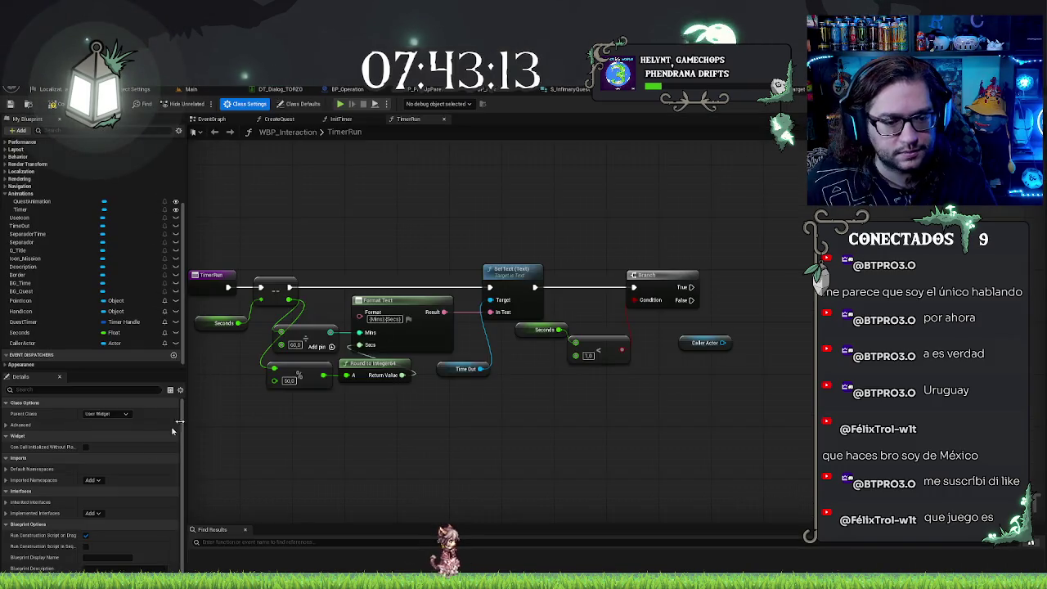
click(93, 513)
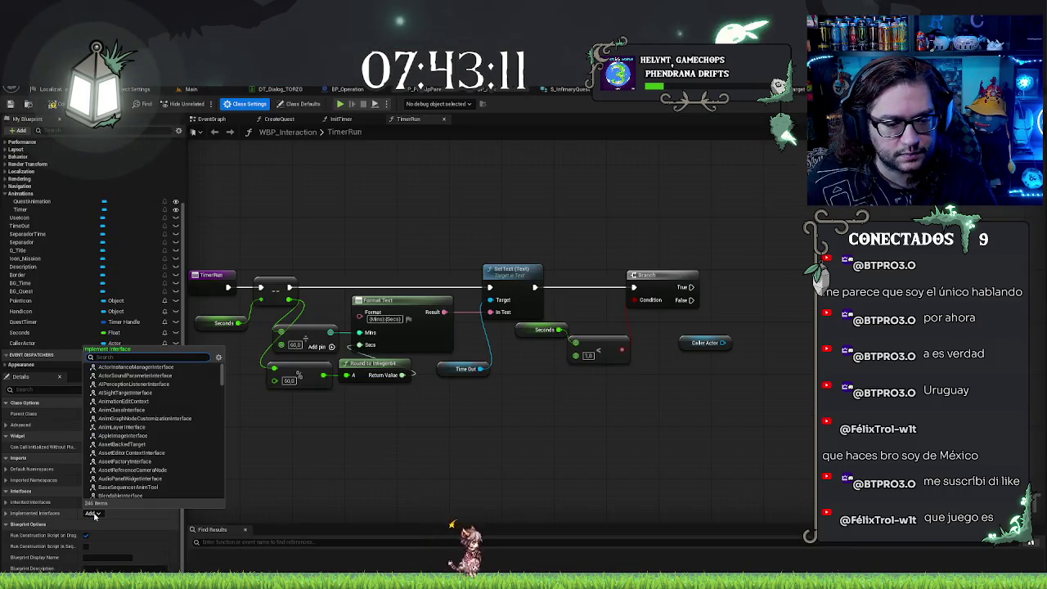
text(que)
key(Return)
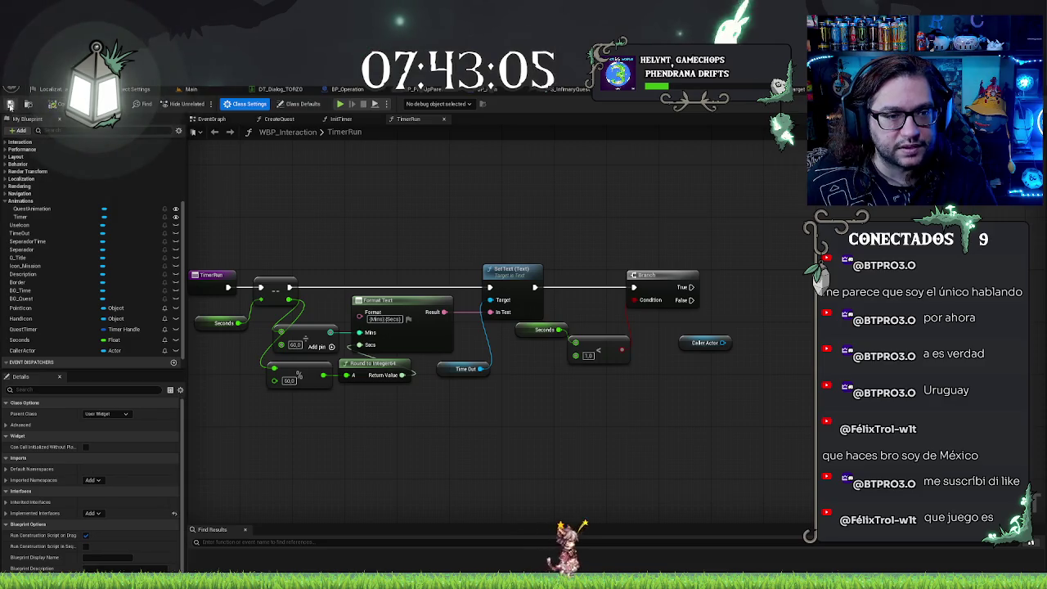
click(211, 119)
drag(602, 339, 668, 286)
text(star)
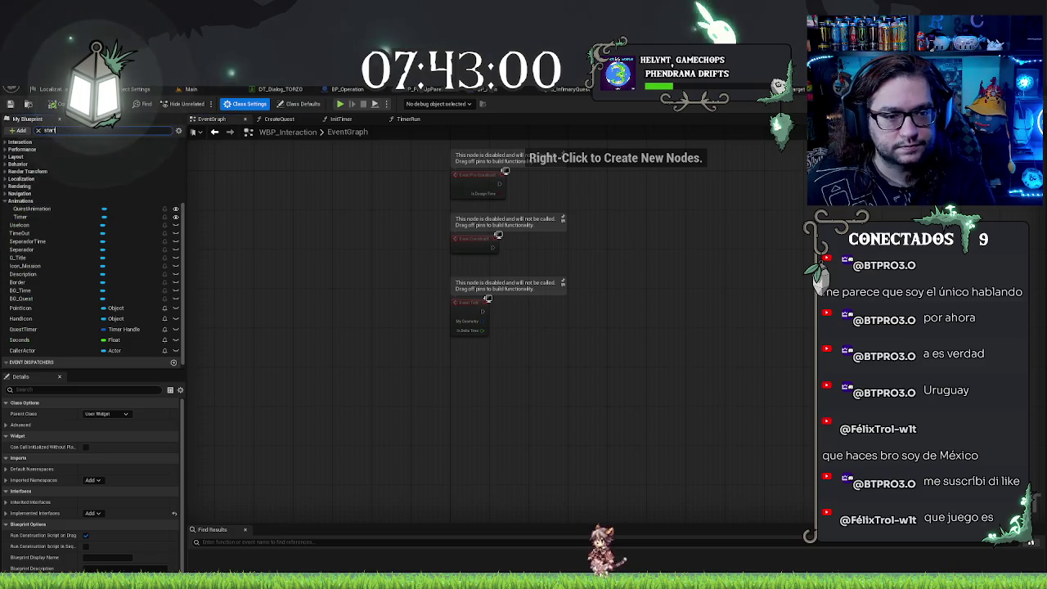
Step: Find Event MissionStart through the My Blueprint search and delete it
text(t)
double_click(37, 182)
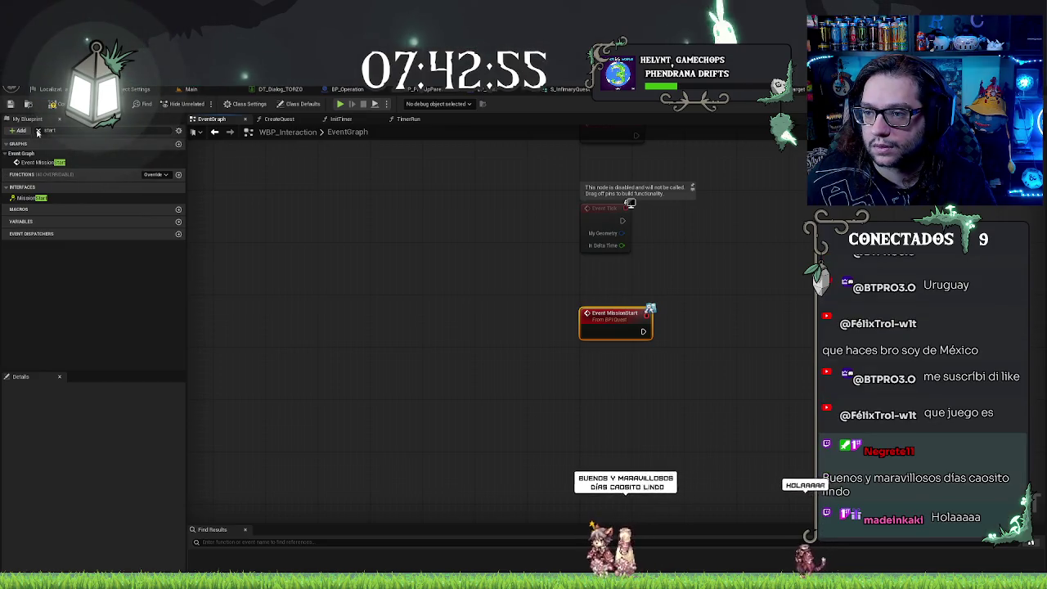
key(Delete)
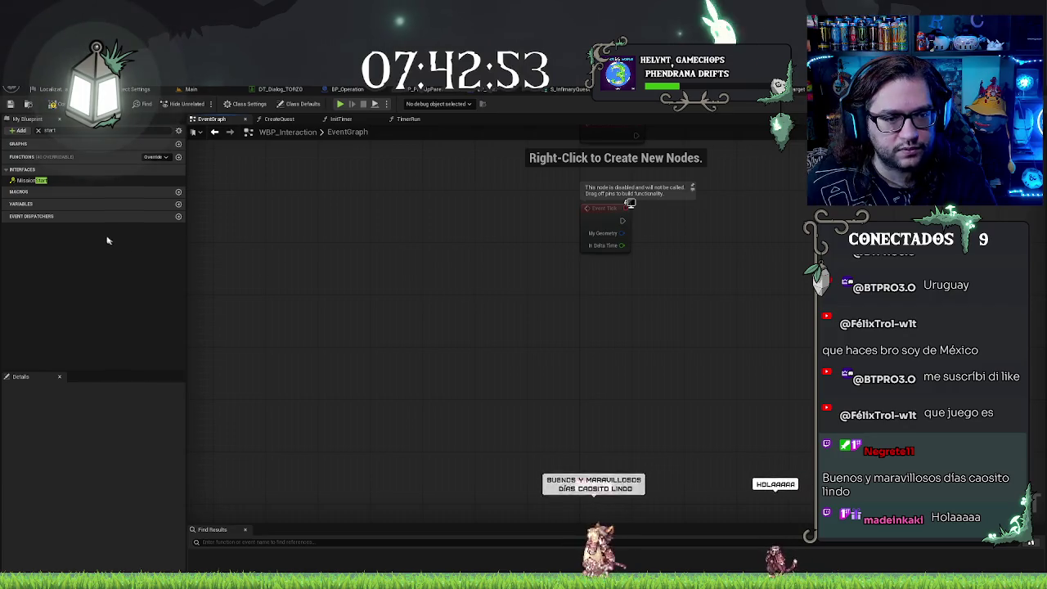
Step: Remove BPI_Quest from Implemented Interfaces, confirm the prompt, and return to the Main level
click(239, 104)
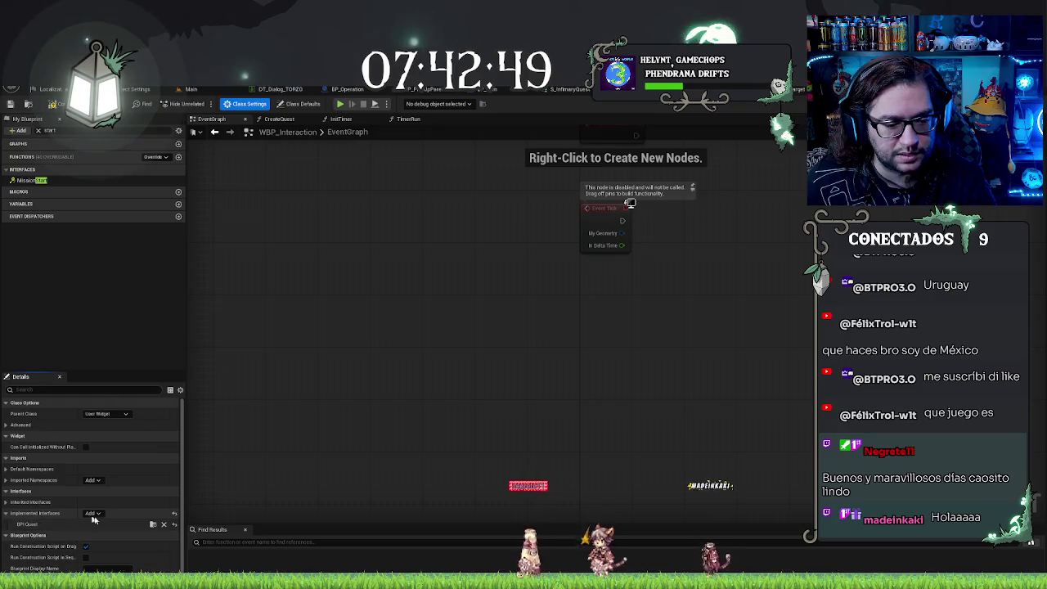
click(165, 524)
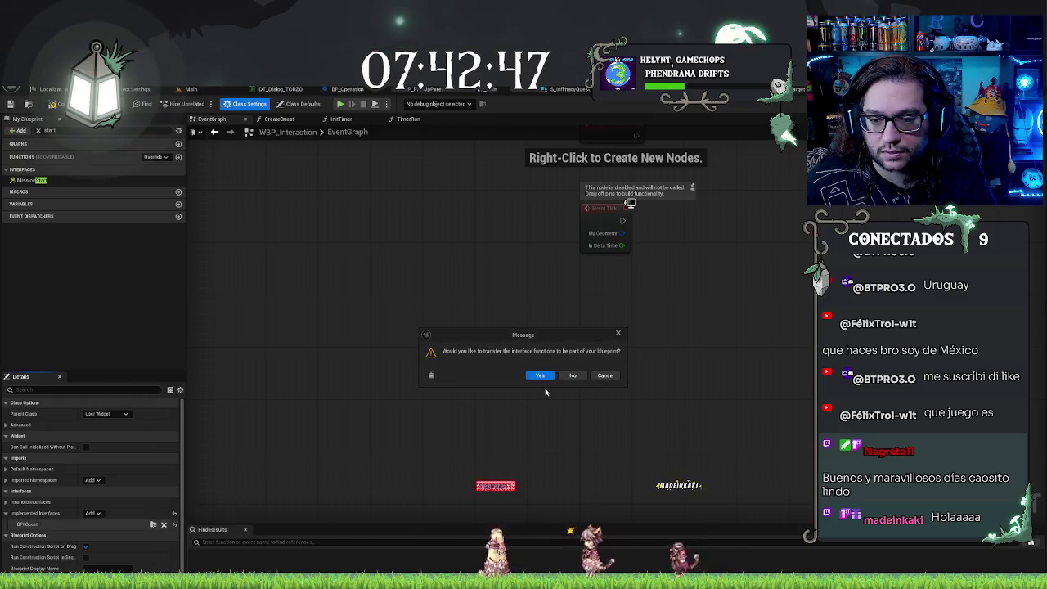
click(580, 376)
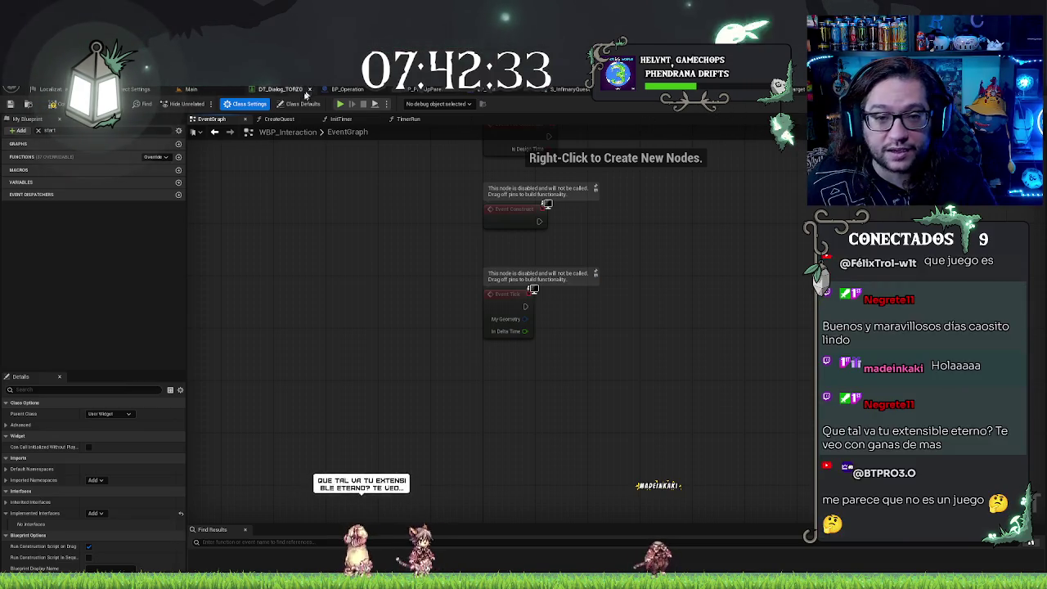
click(193, 90)
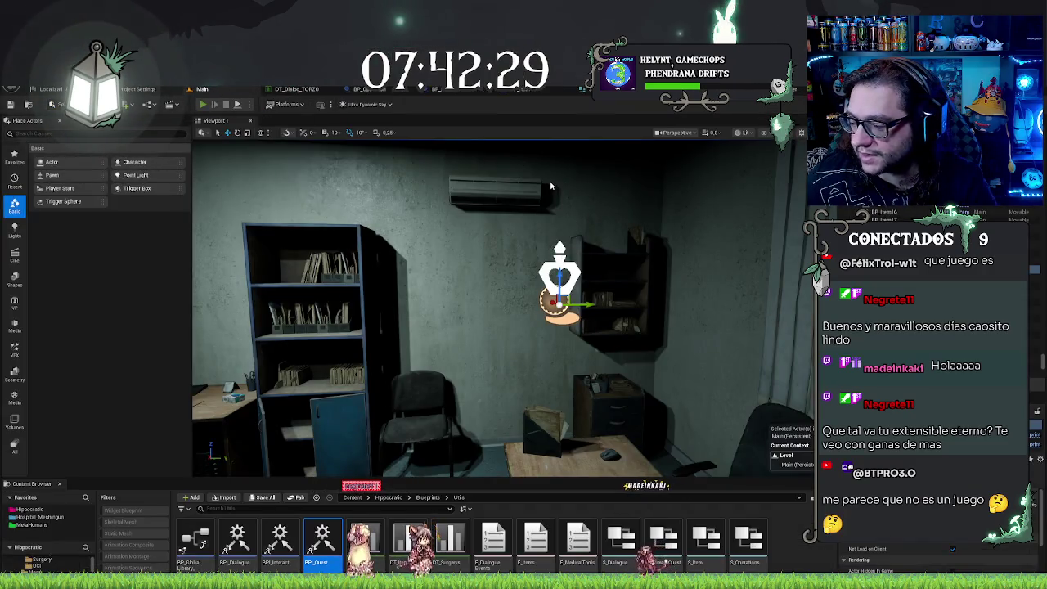
Step: Start Play In Editor on the Main level and try picking up the infirmary quest
click(202, 104)
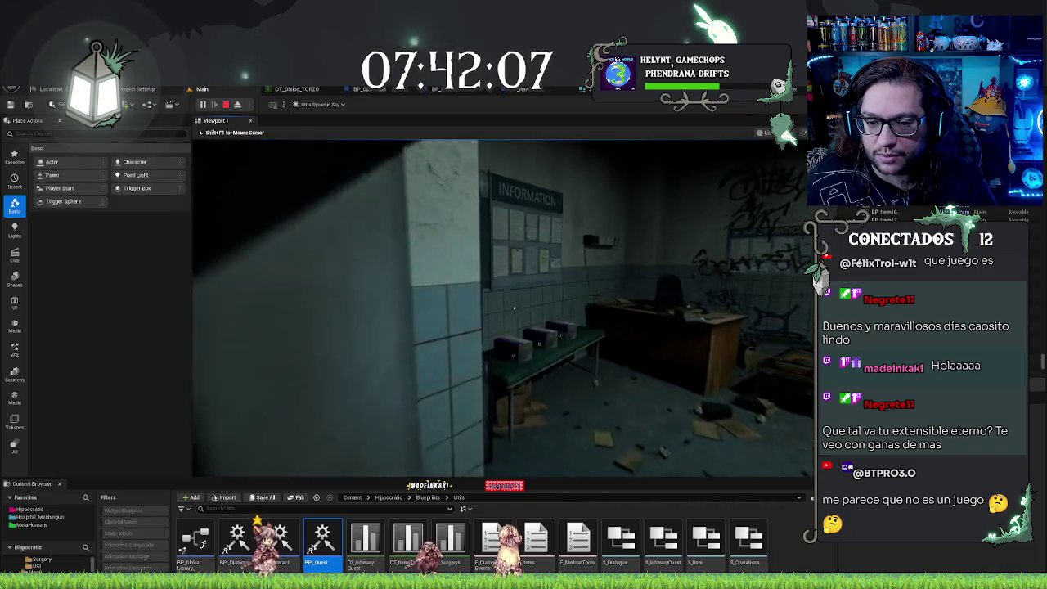
click(515, 308)
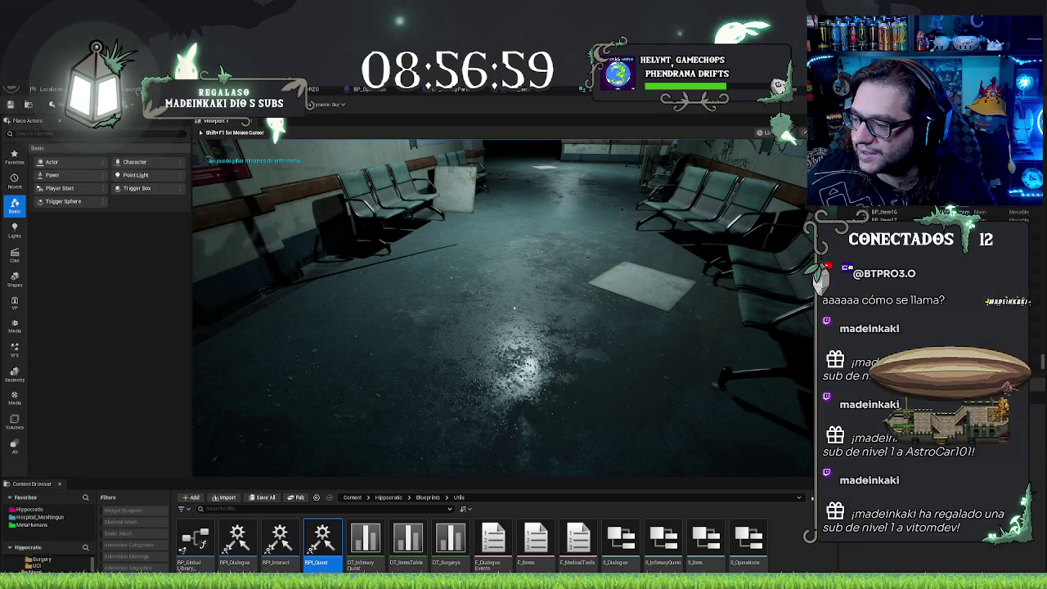
Step: Walk through the waiting room retrying the infirmary interaction until reaching the exam-room patient
click(515, 307)
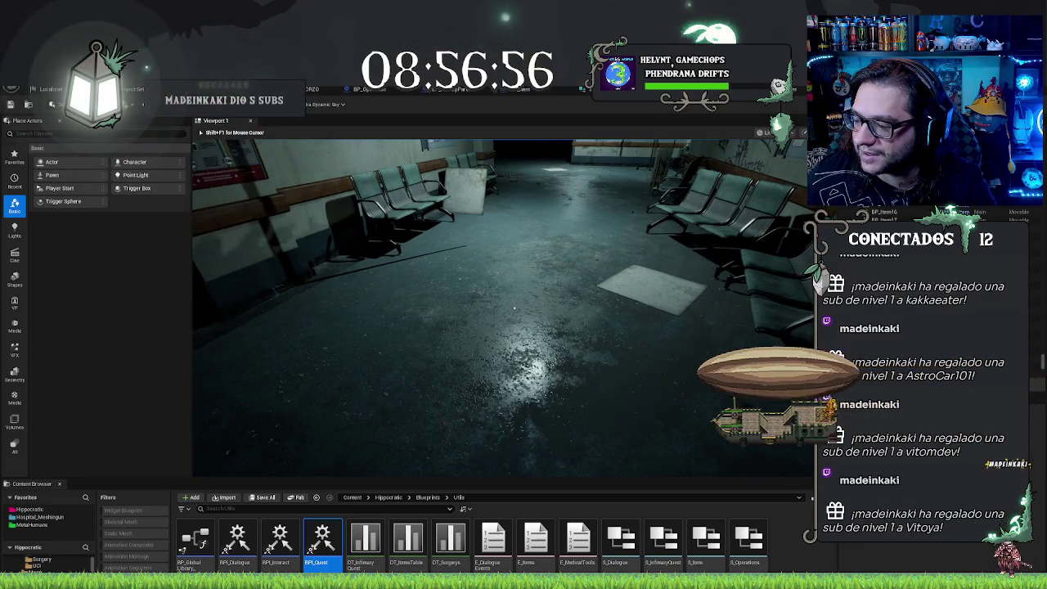
key(w)
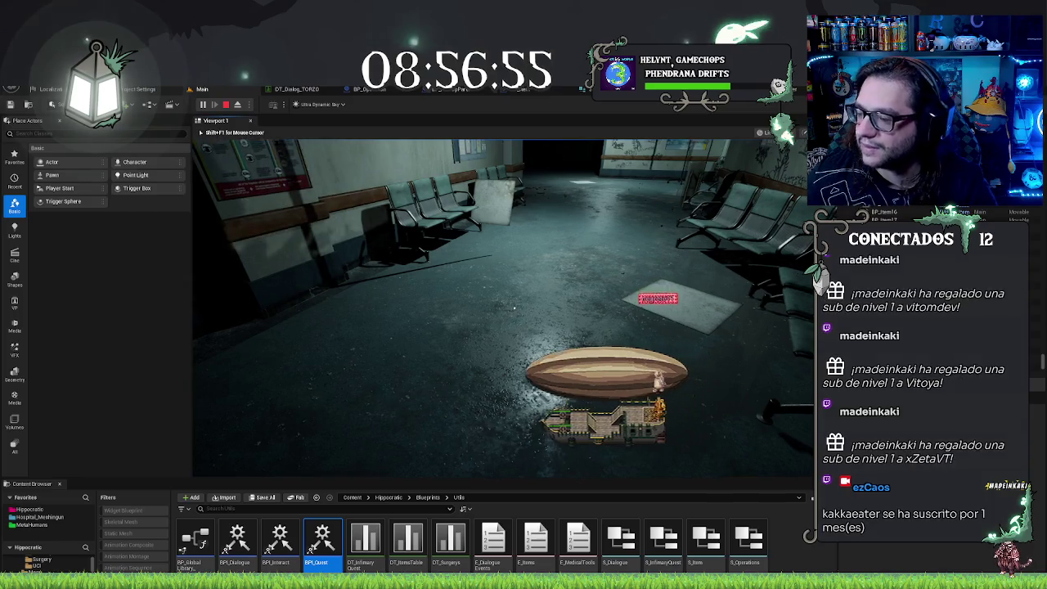
click(515, 307)
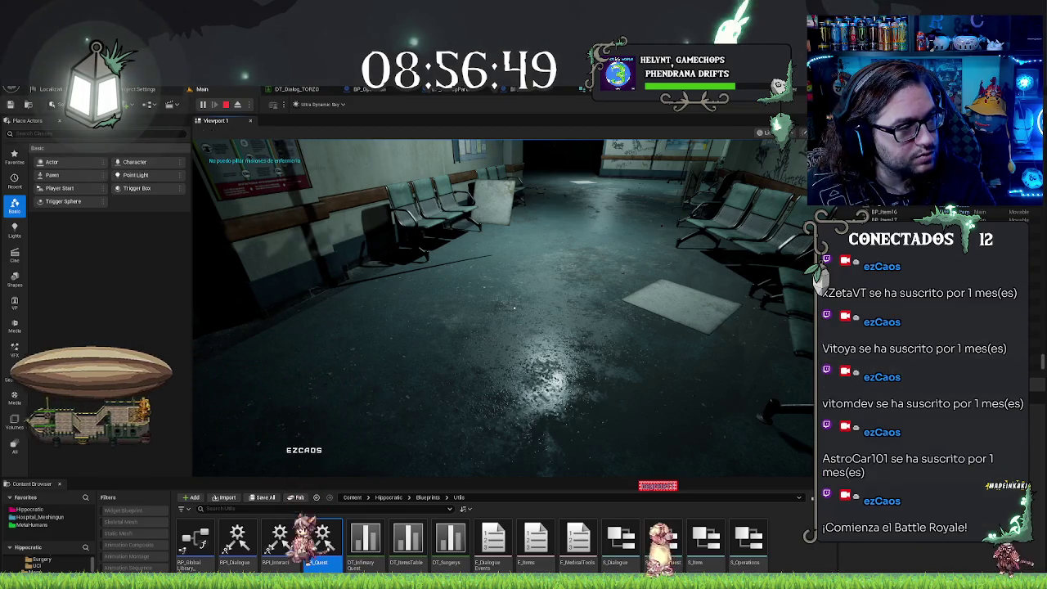
click(515, 307)
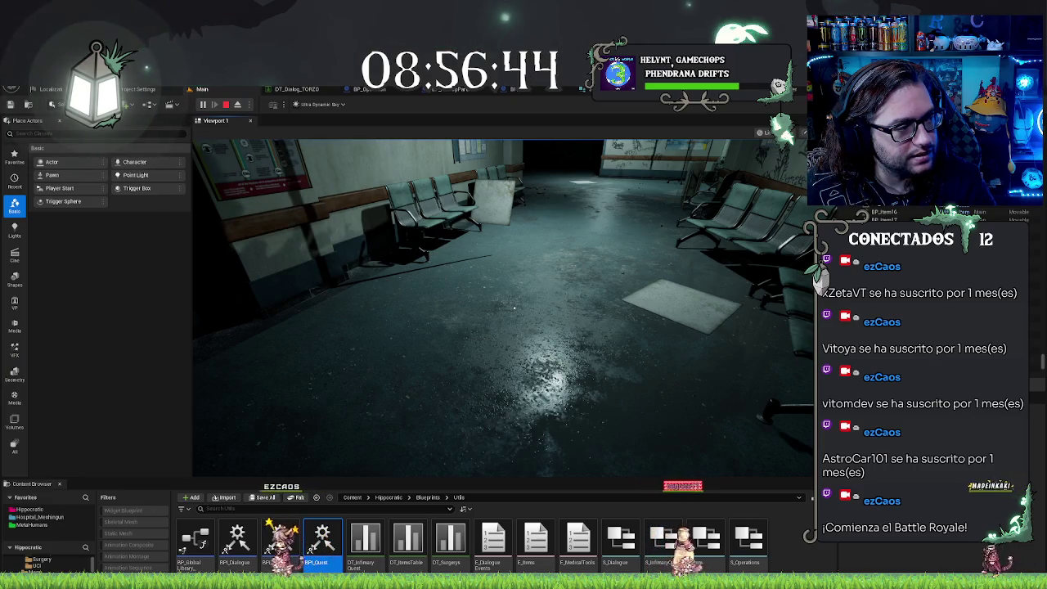
click(514, 308)
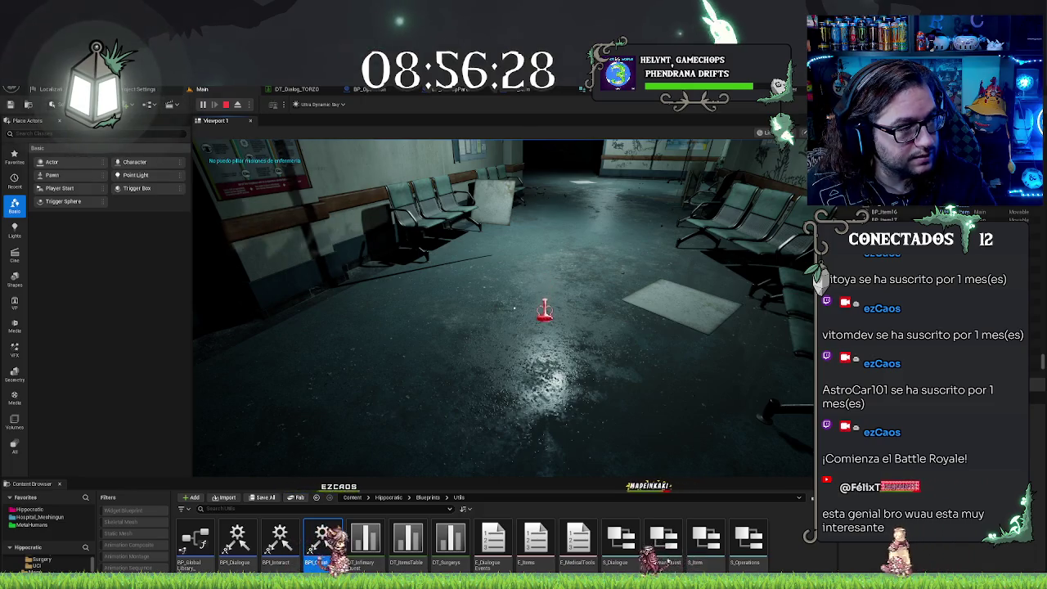
click(507, 368)
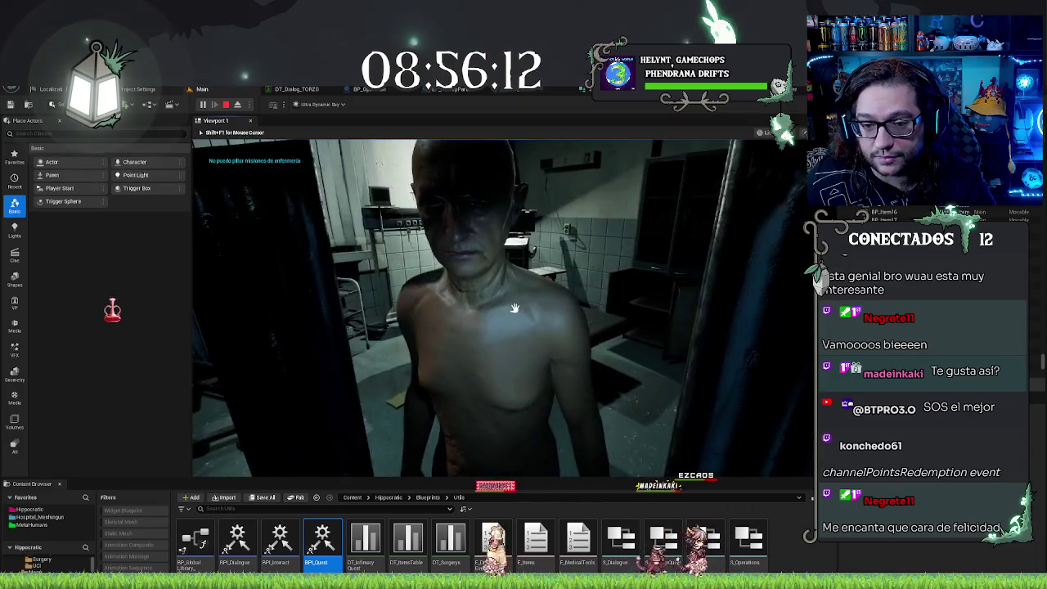
Step: Talk to the patient, advancing through his dialogue with Next and closing it
key(e)
click(683, 420)
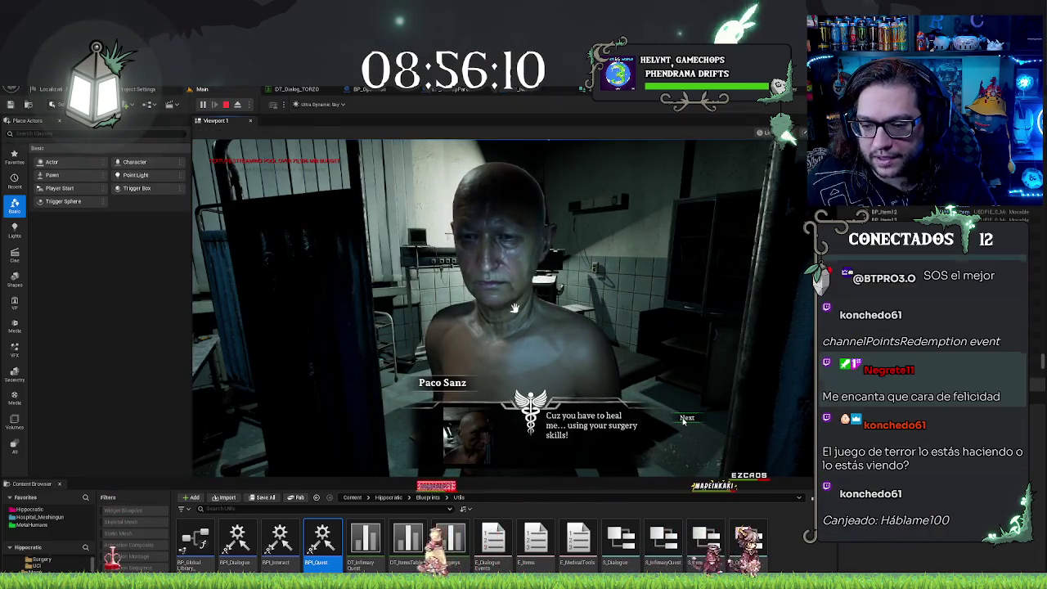
click(683, 420)
click(683, 420)
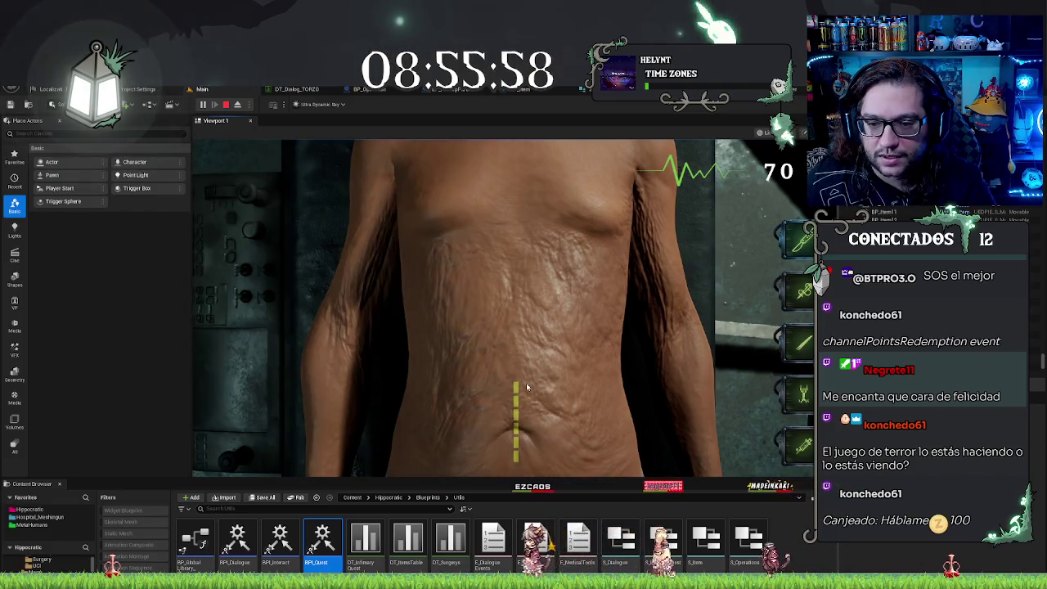
Step: Cut the torso along the incision guide with the scalpel, then stop the playtest
click(458, 306)
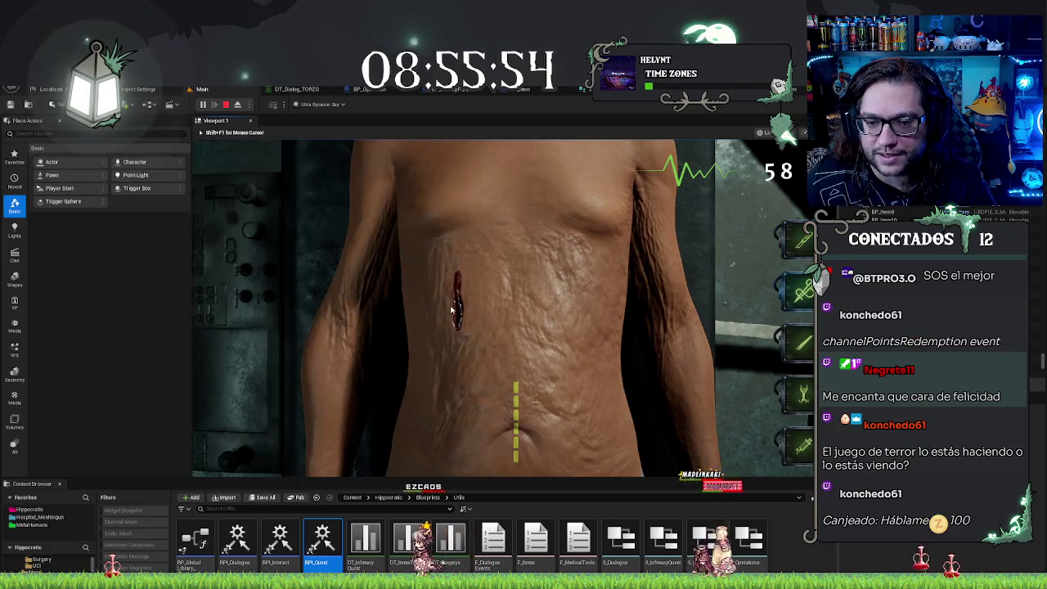
click(806, 241)
drag(517, 388, 518, 456)
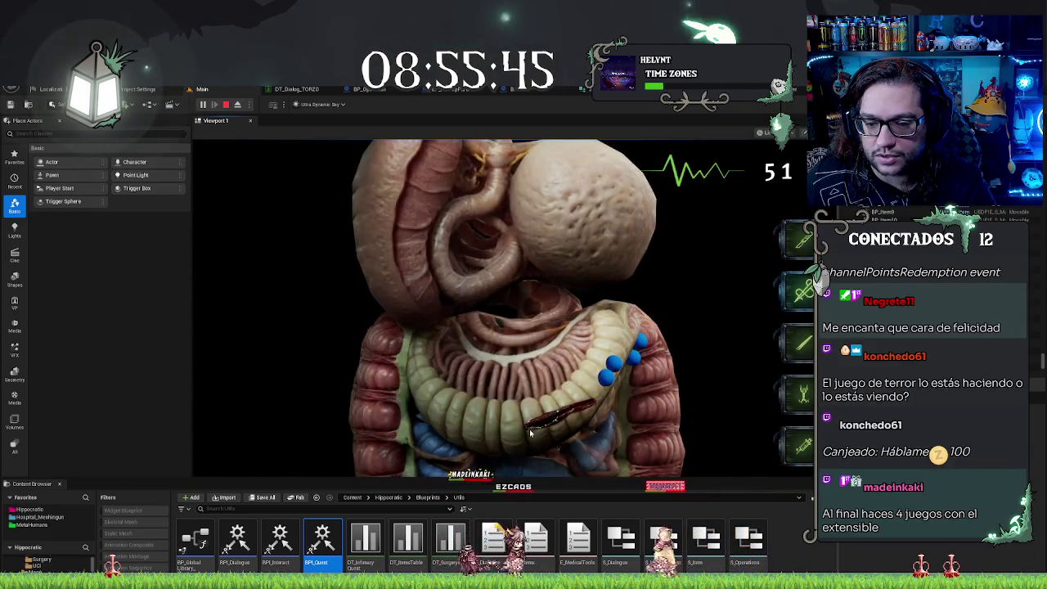
click(546, 416)
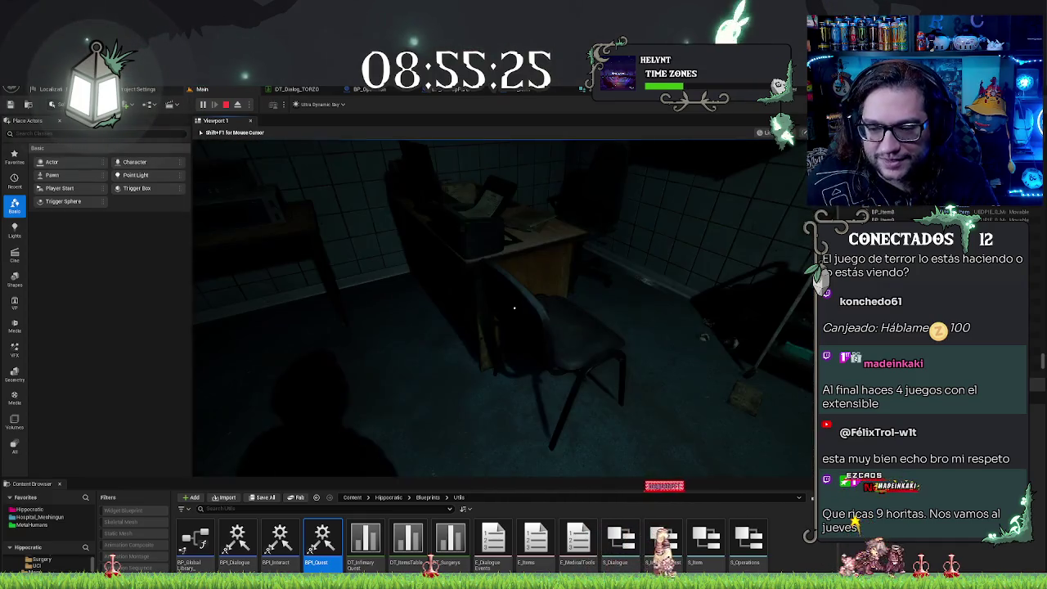
key(Escape)
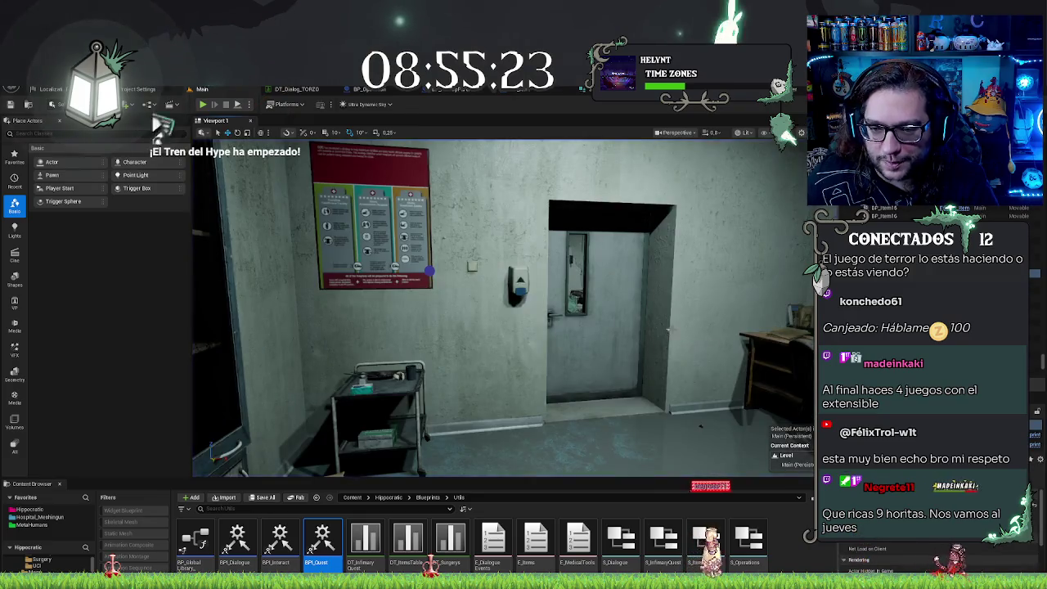
Step: Fly the editor camera through the ward and corridor to the door beside the wall poster
key(f)
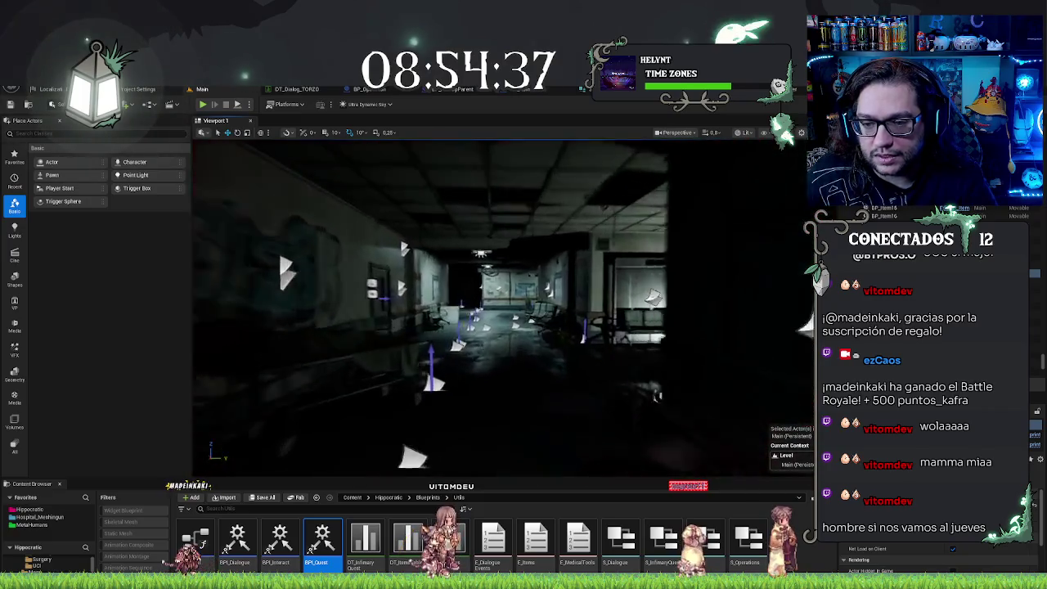
key(w)
key(w)
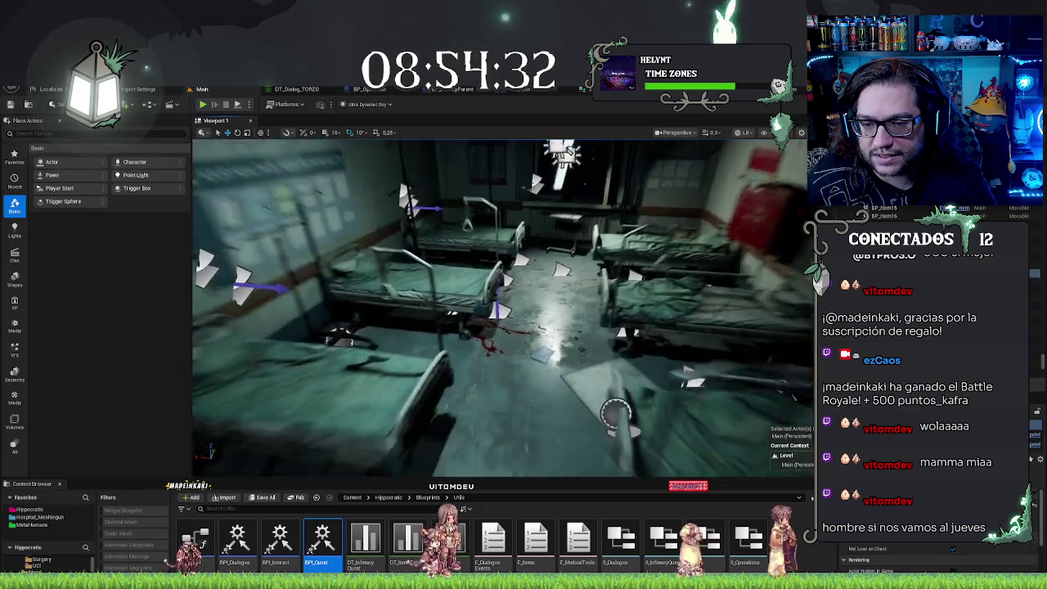
key(w)
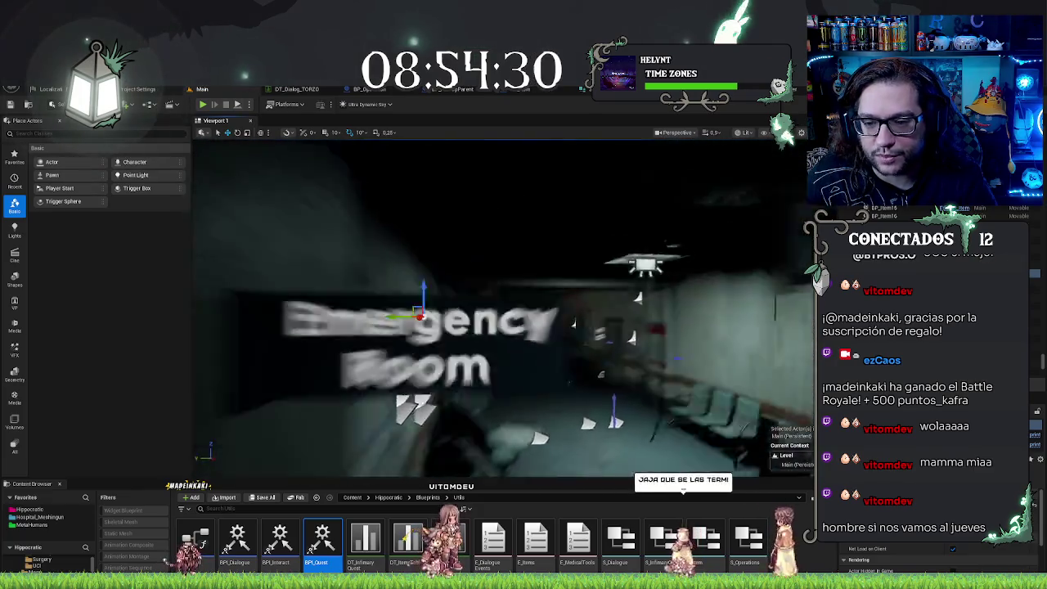
key(w)
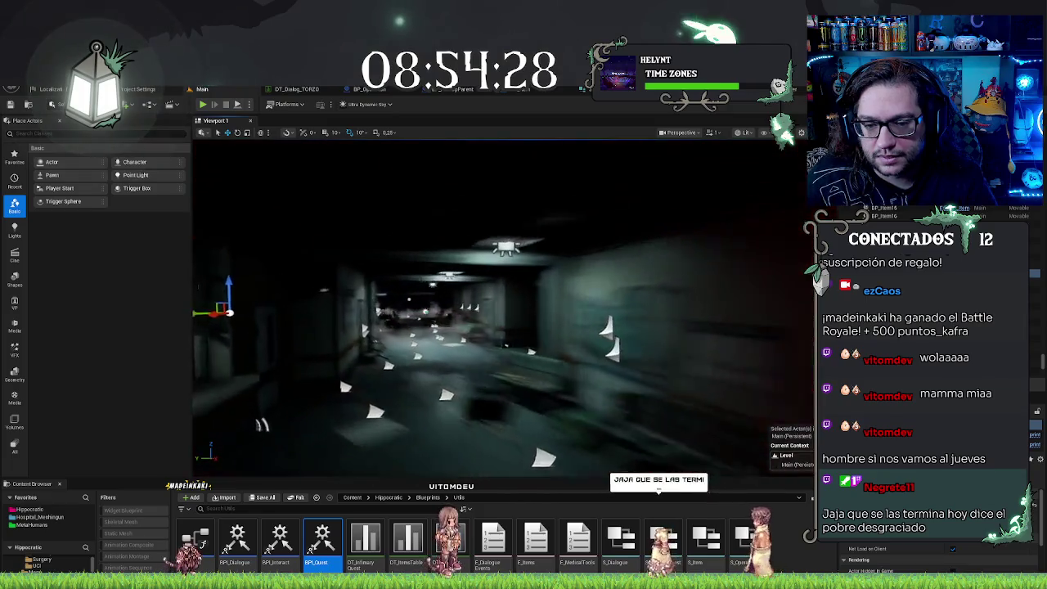
key(w)
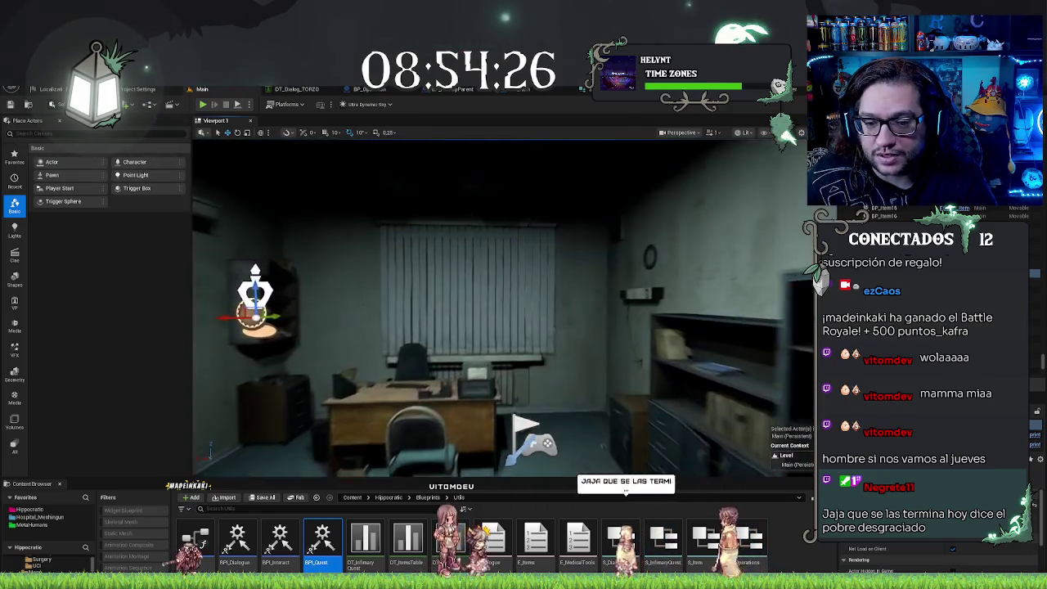
key(w)
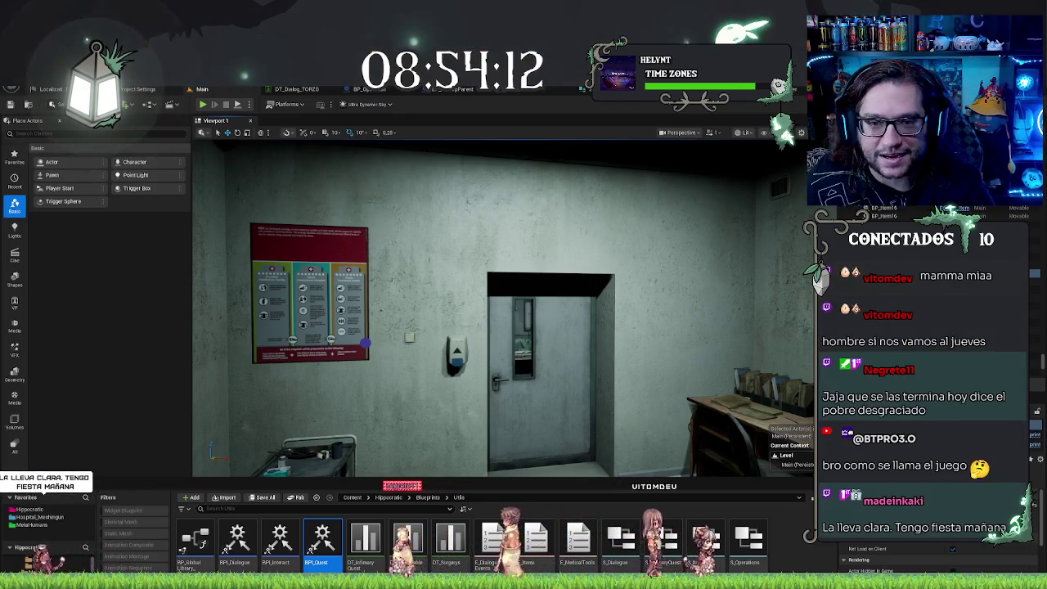
Step: Load the Menu level from File > Recent Levels
click(33, 88)
mouse_move(72, 136)
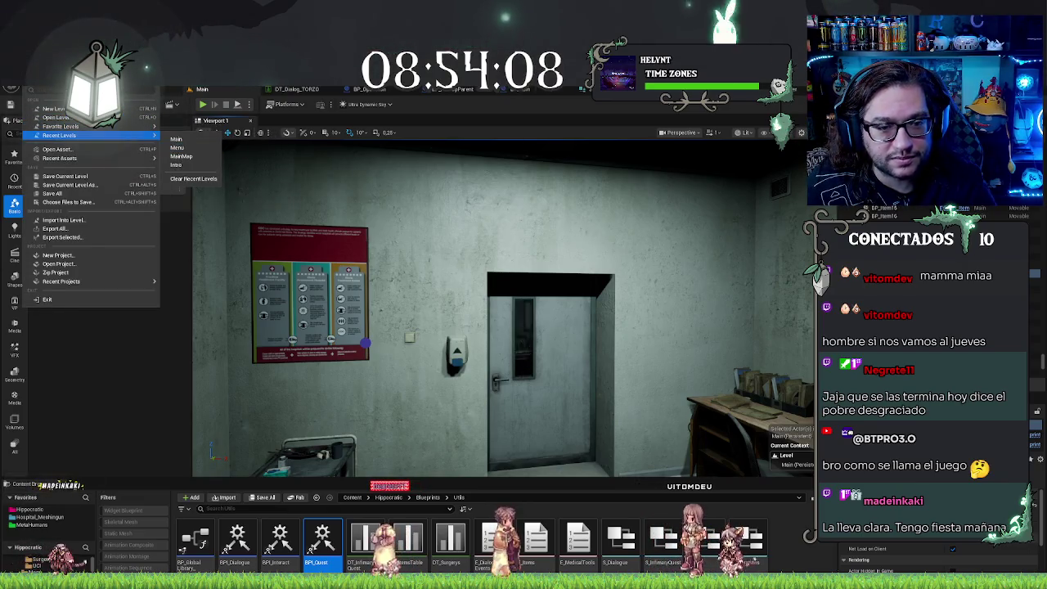
mouse_move(98, 158)
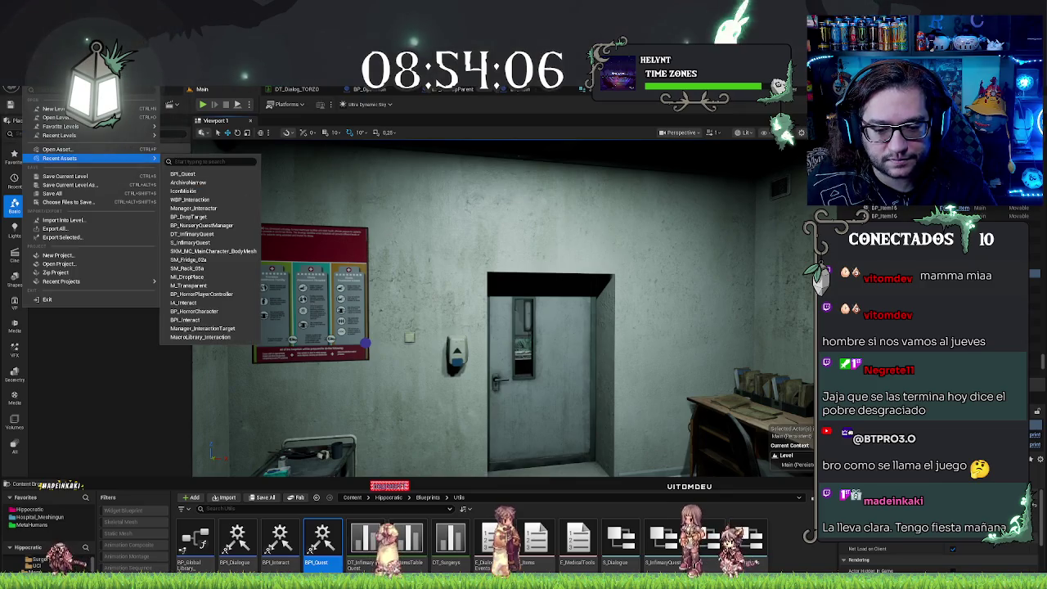
key(Escape)
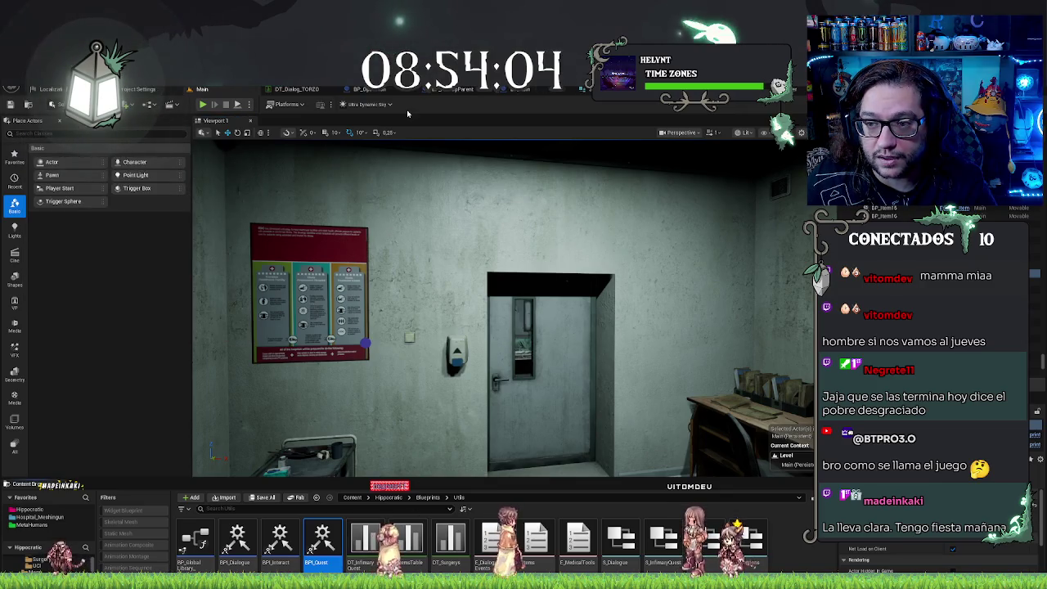
click(32, 83)
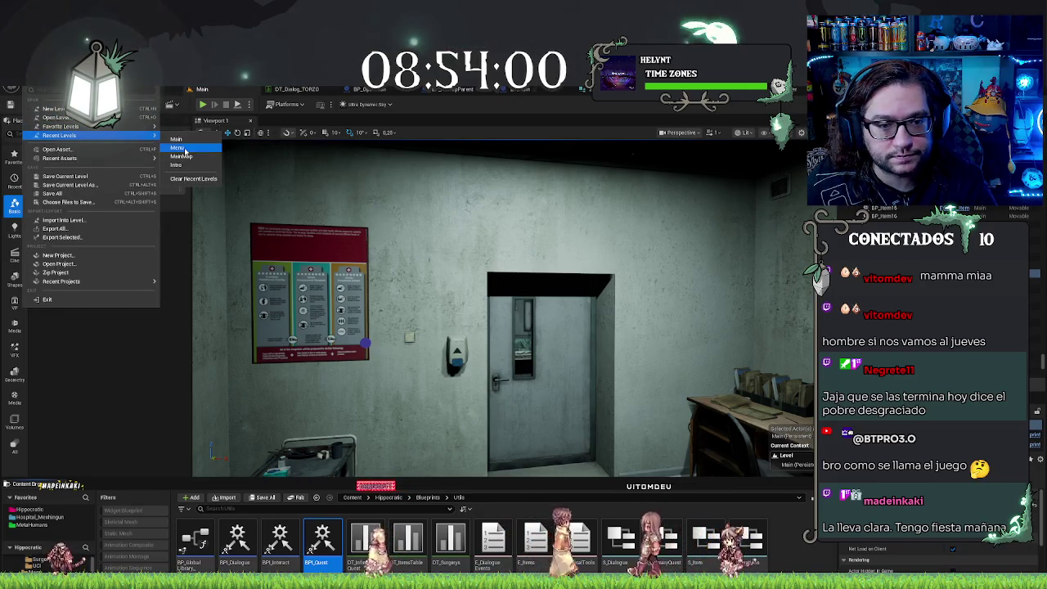
click(185, 150)
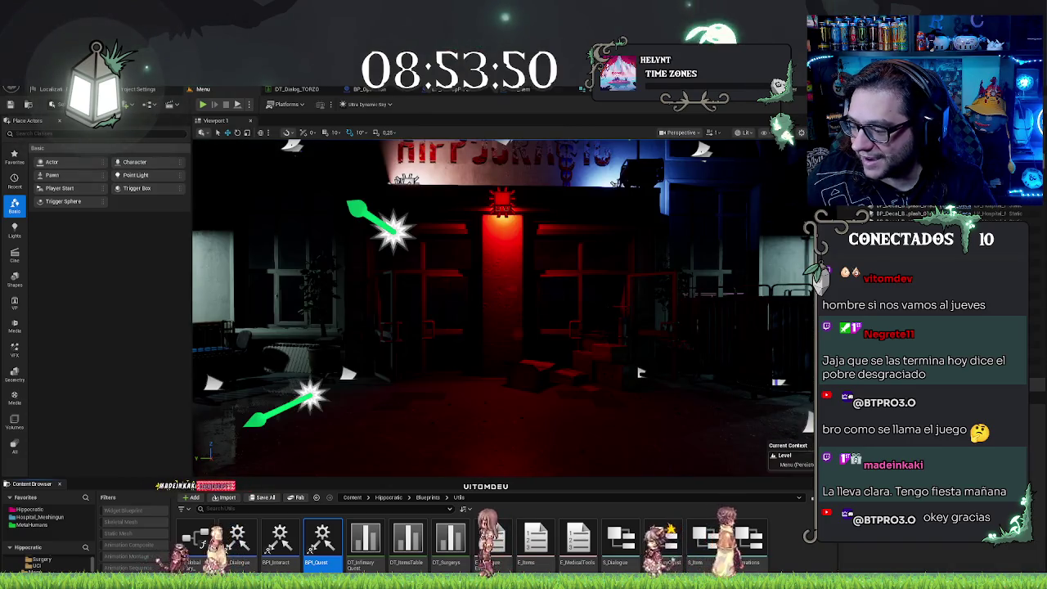
Step: Look around the red-lit HIPPOCRATIC entrance, then launch Play In Editor with Alt+P
mouse_move(640, 373)
mouse_down()
mouse_move(640, 384)
mouse_move(642, 351)
mouse_move(640, 373)
mouse_up()
drag(278, 419, 285, 416)
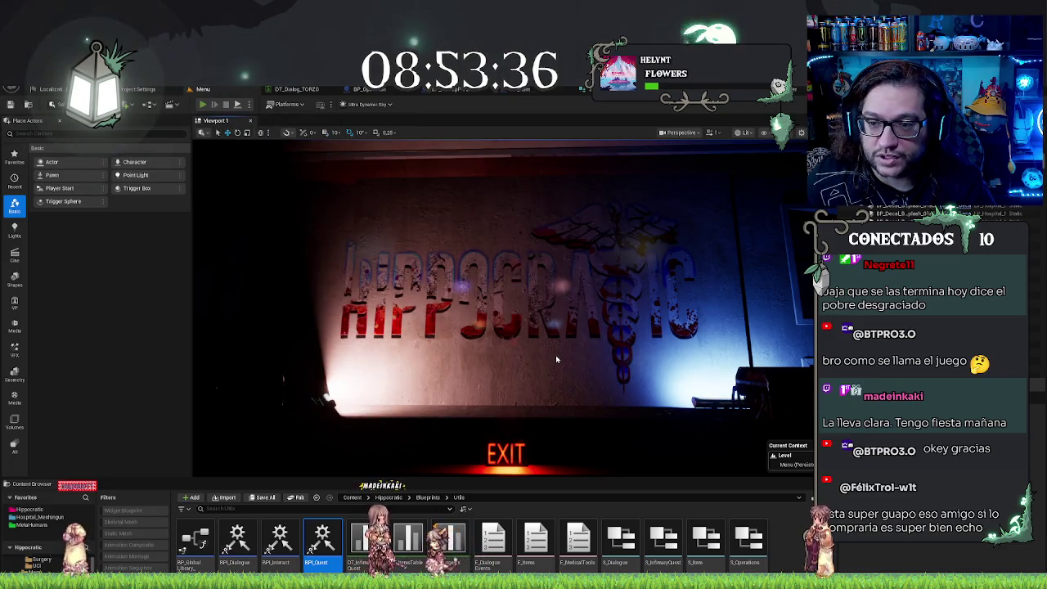
key(alt+p)
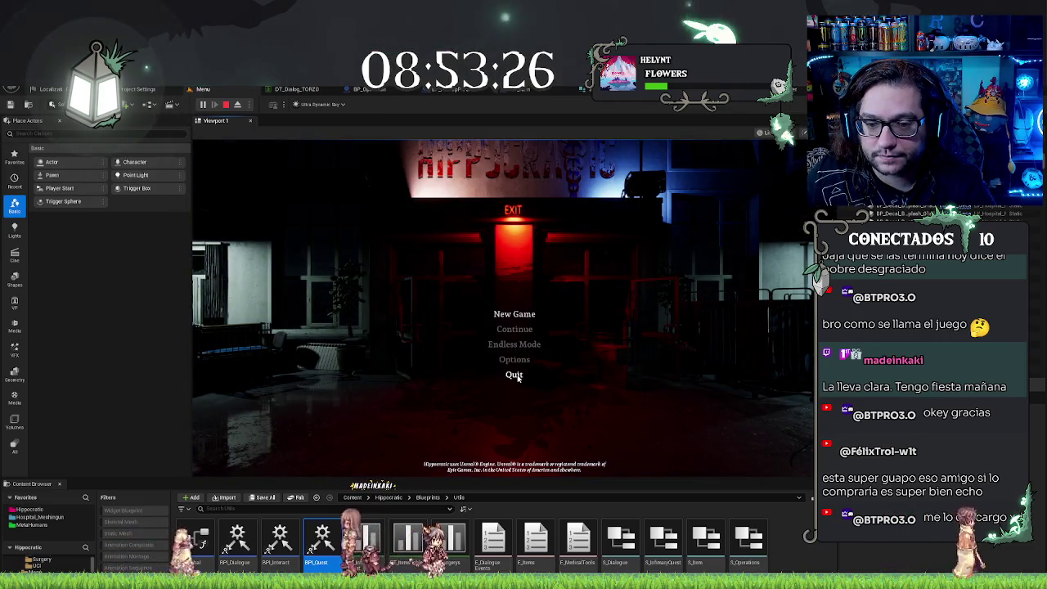
Step: End the Menu level play session with Esc
key(Escape)
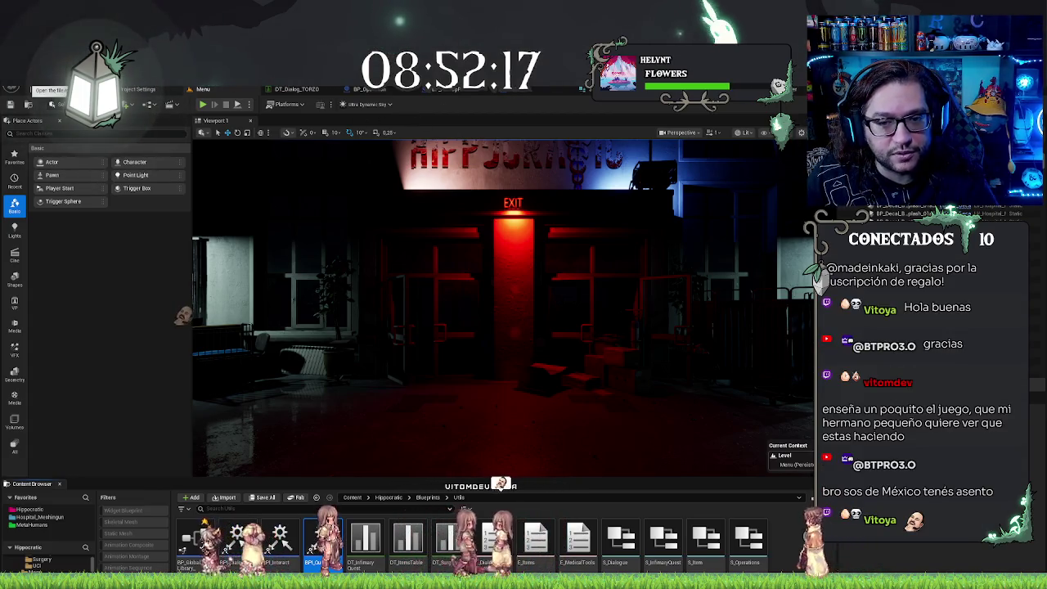
drag(181, 318, 312, 288)
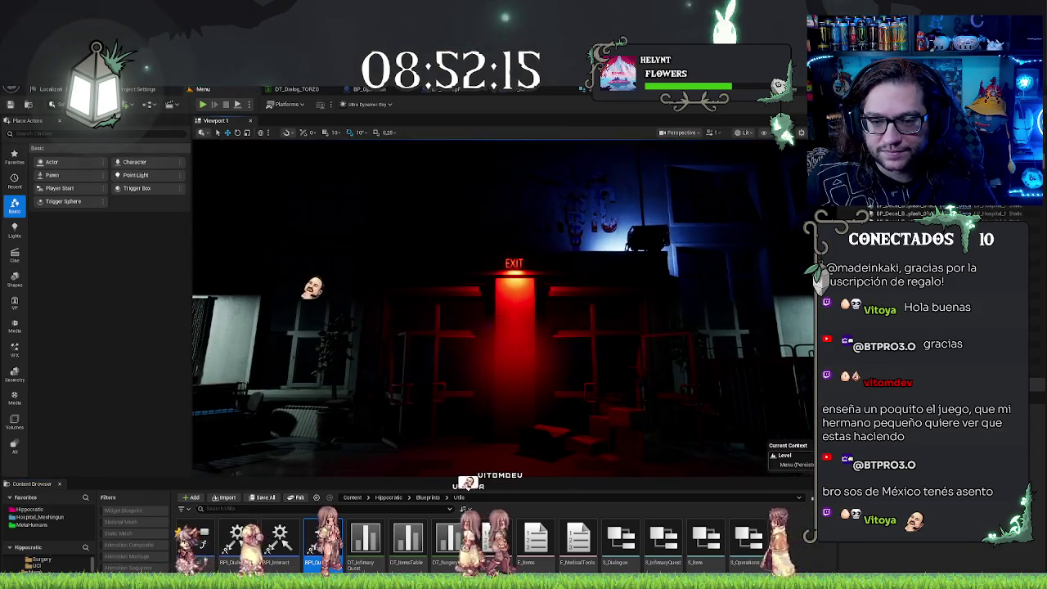
key(alt+f)
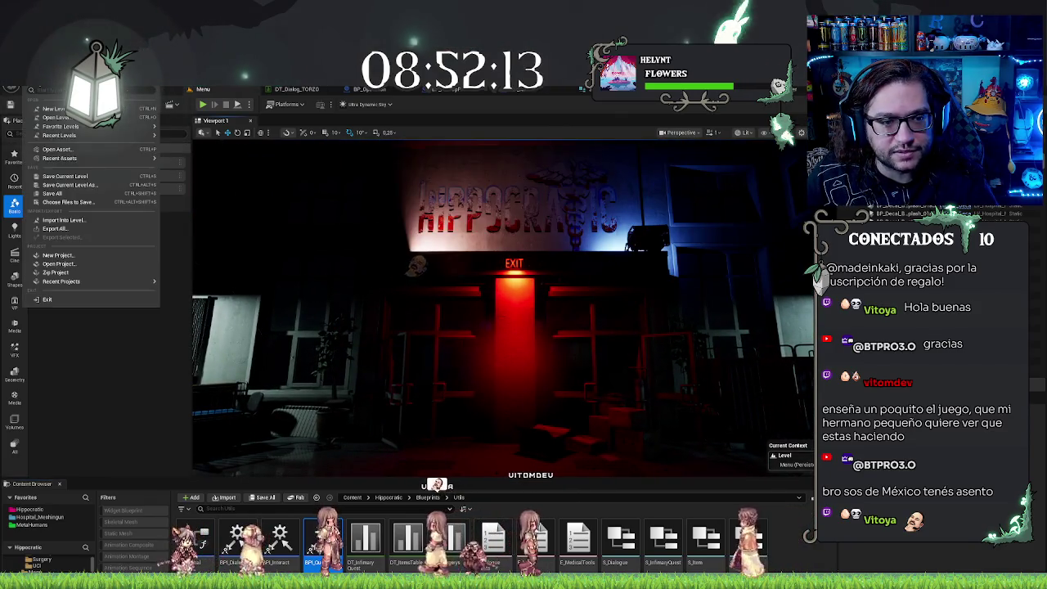
key(Escape)
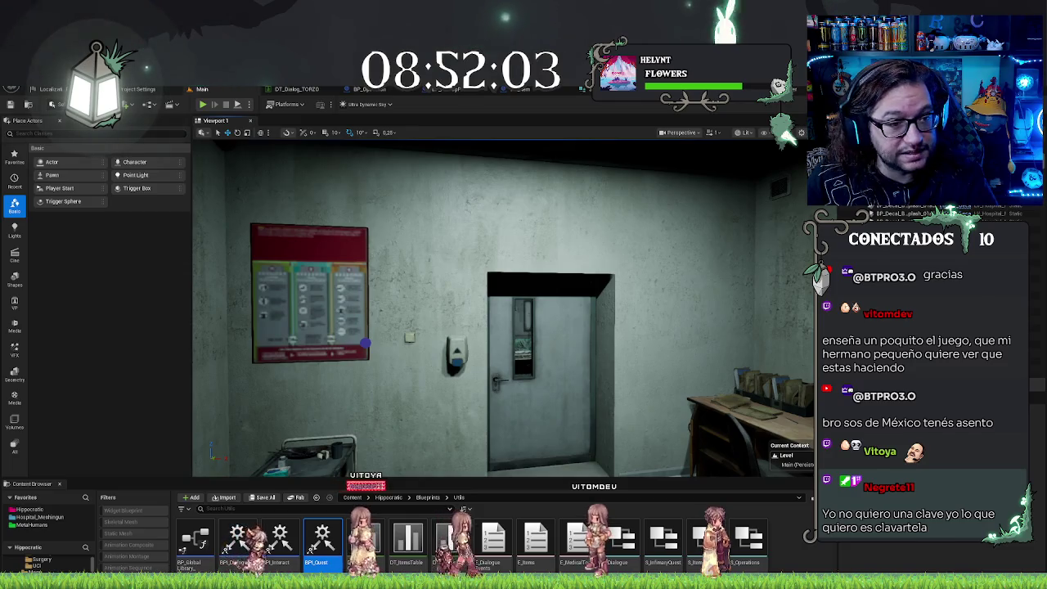
Step: From the BP_Door actor's context menu in the Main level, start a new play session
right_click(591, 318)
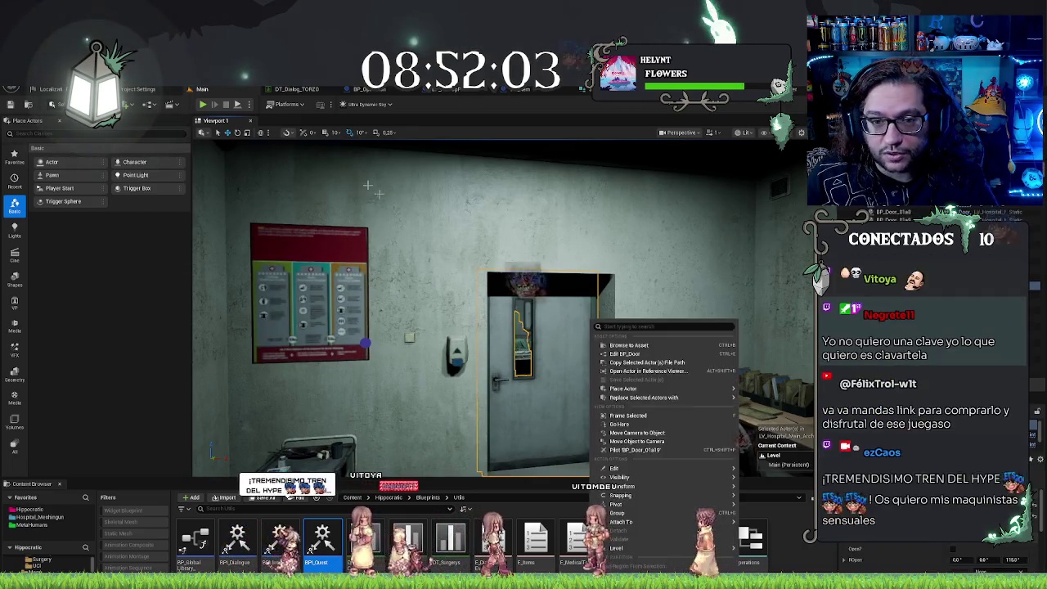
click(203, 107)
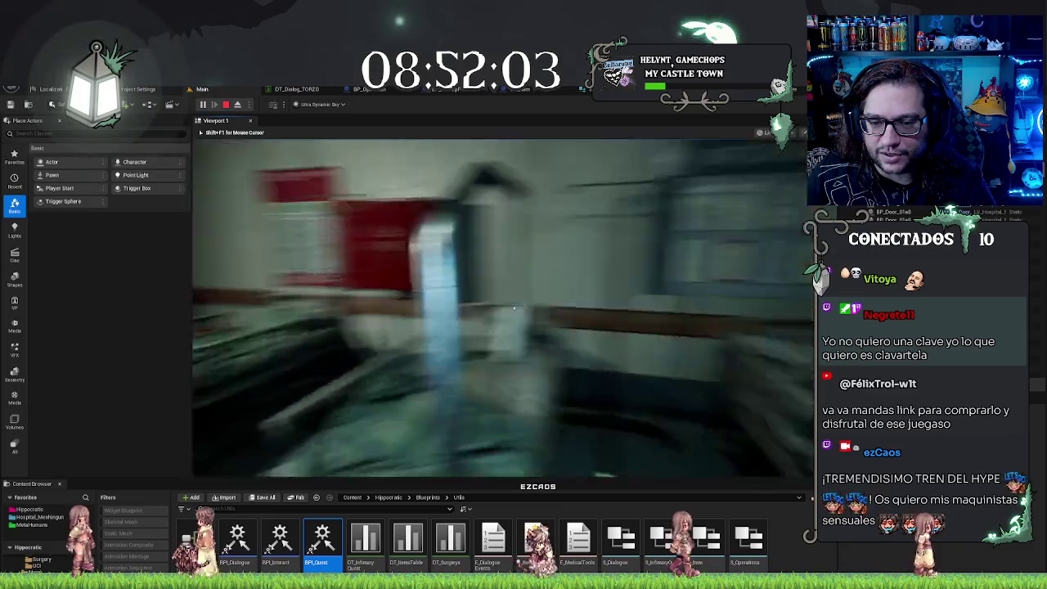
Step: Walk through the corridor to the patient, talk to them, and accept their surgery request
key(w)
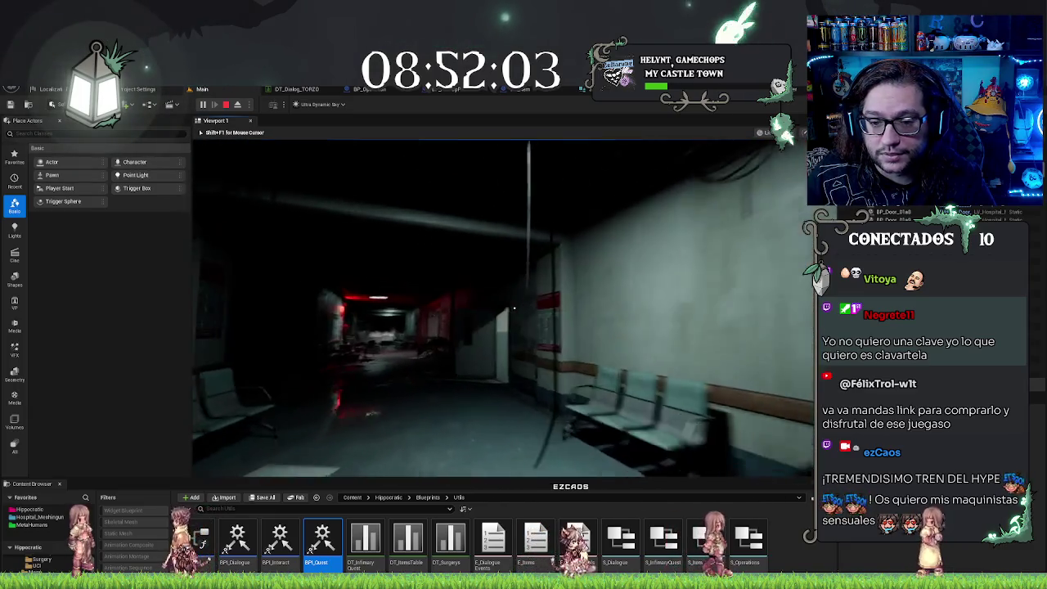
key(w)
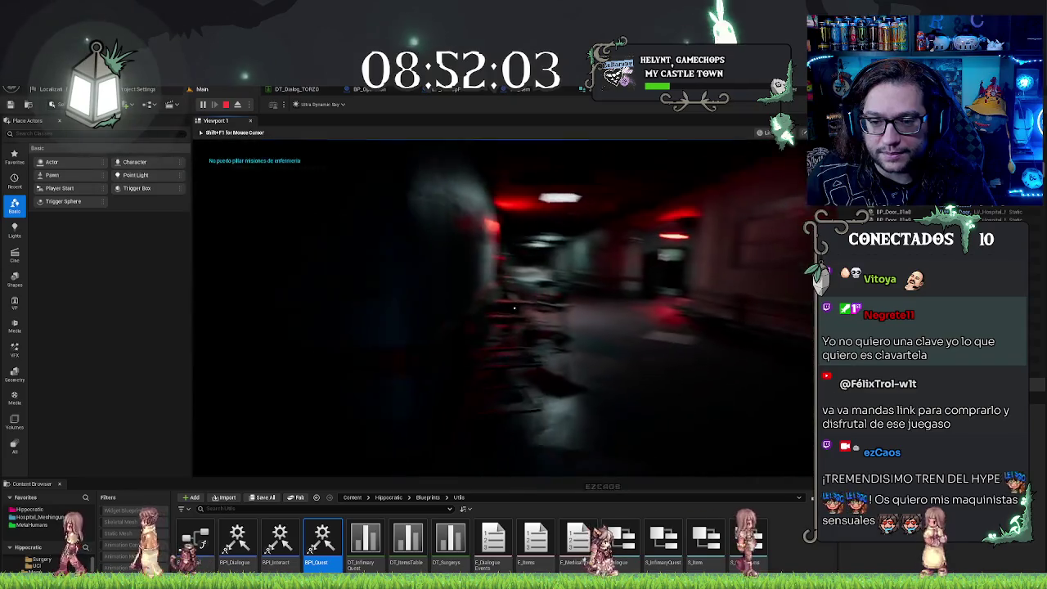
key(w)
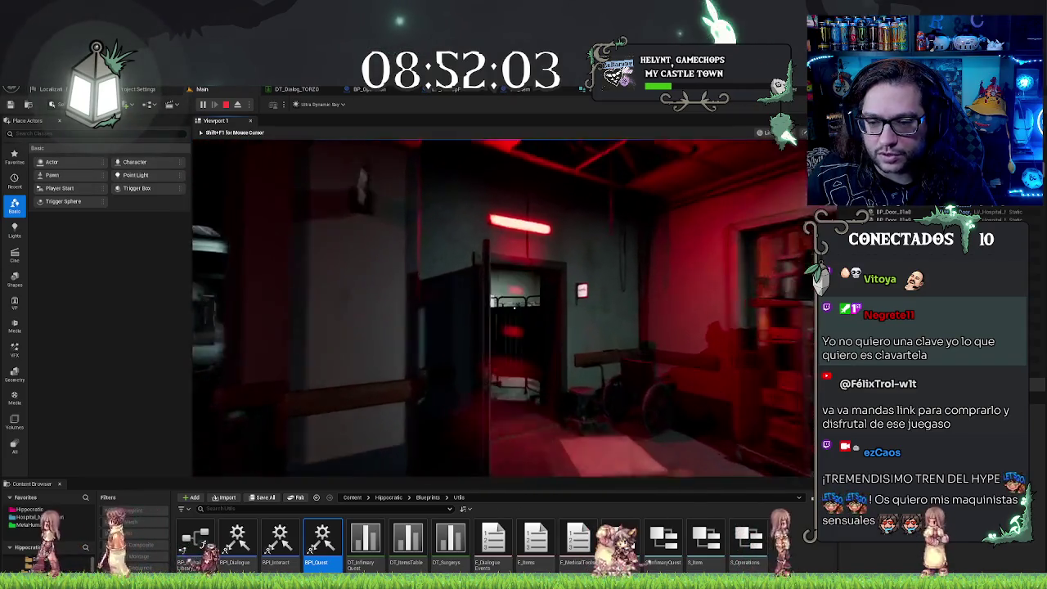
key(w)
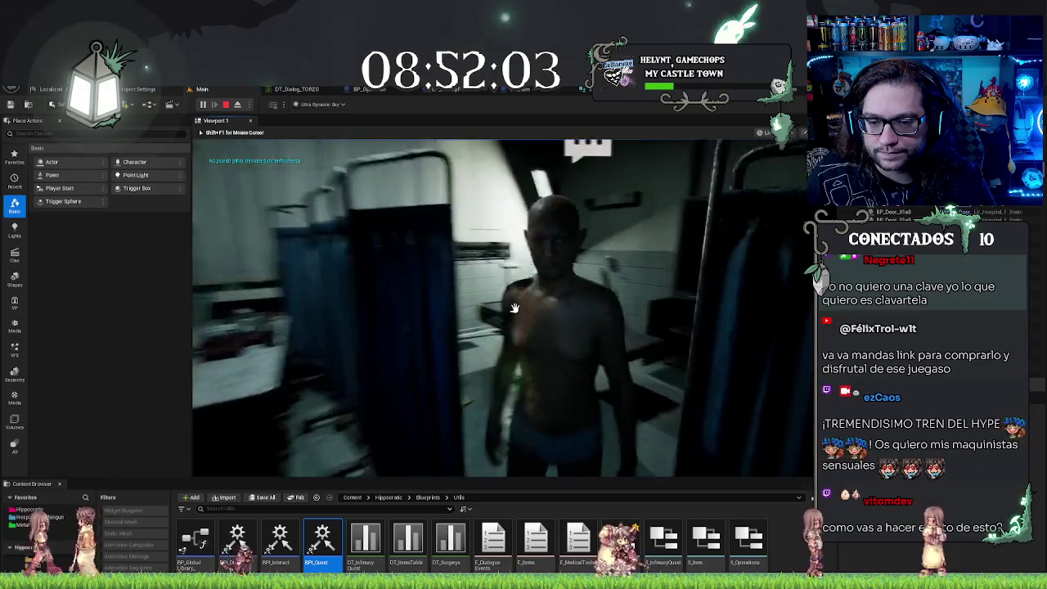
key(e)
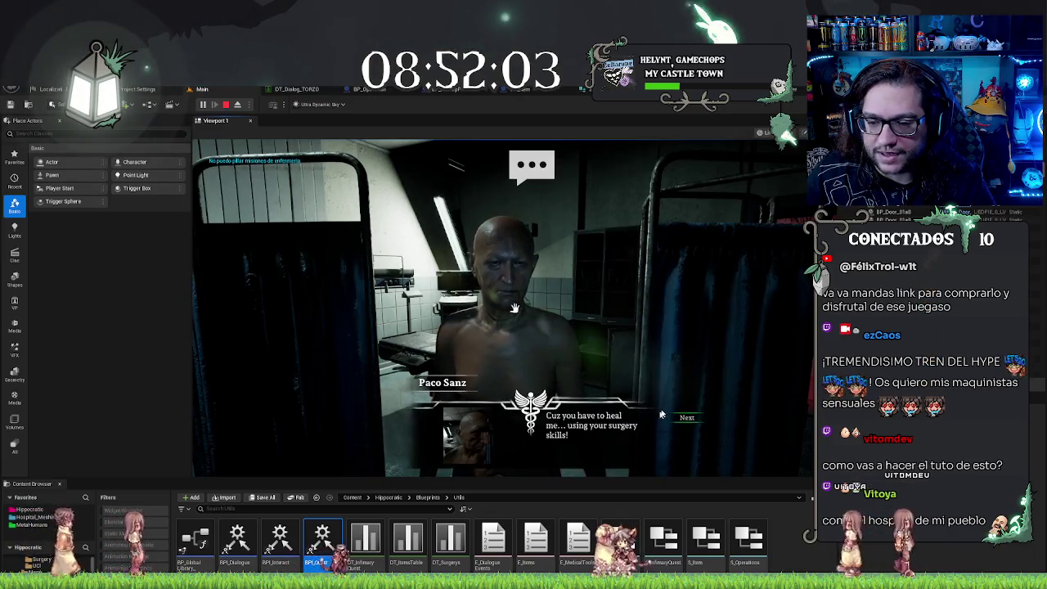
click(685, 433)
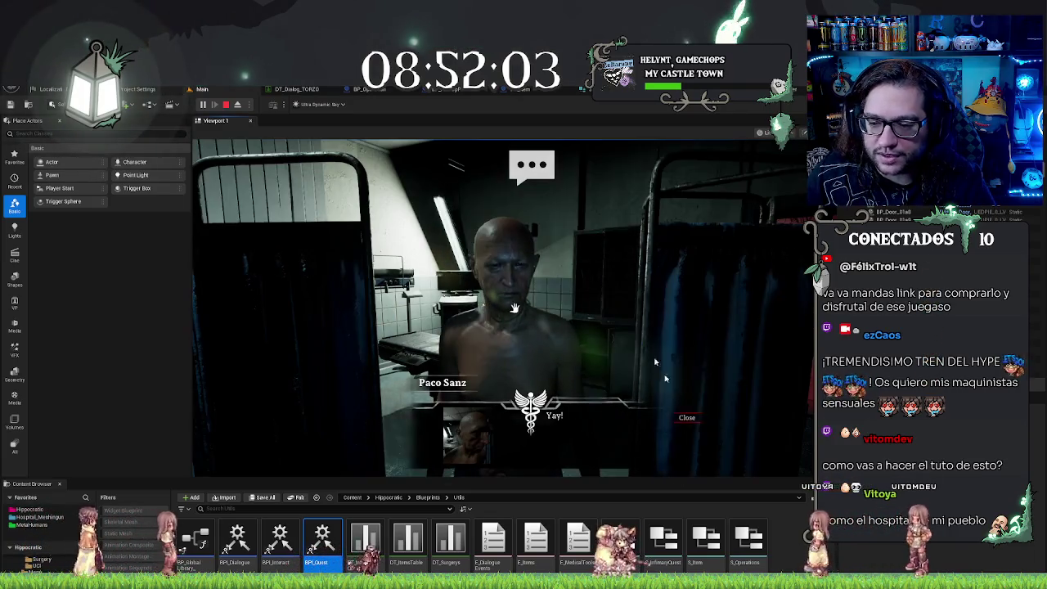
click(687, 417)
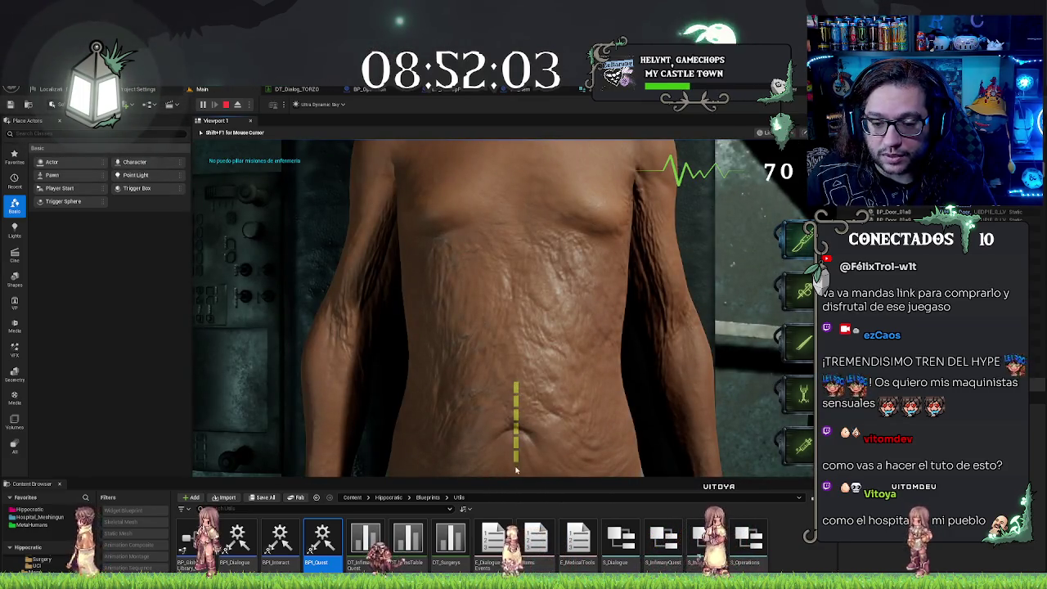
Step: Cut the incision, remove the four blue spheres, stitch the wound, and leave the patient
drag(515, 470, 515, 471)
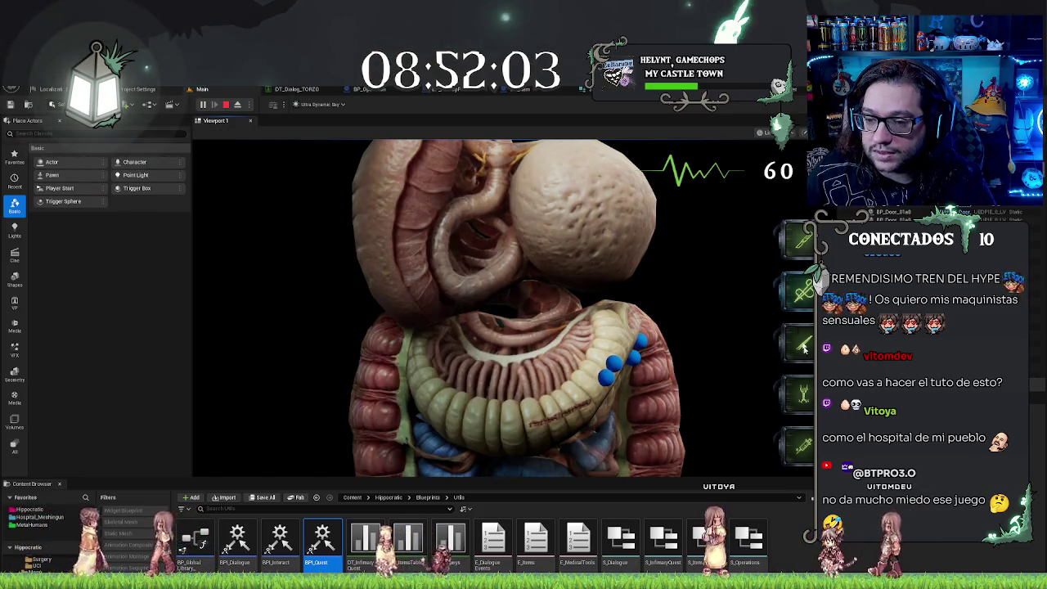
click(615, 370)
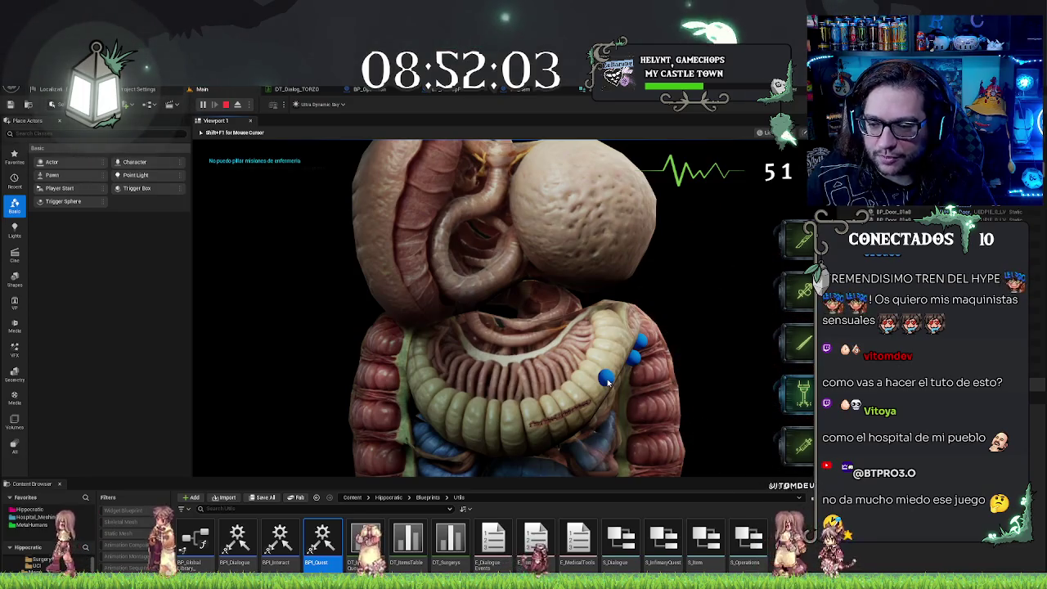
click(607, 379)
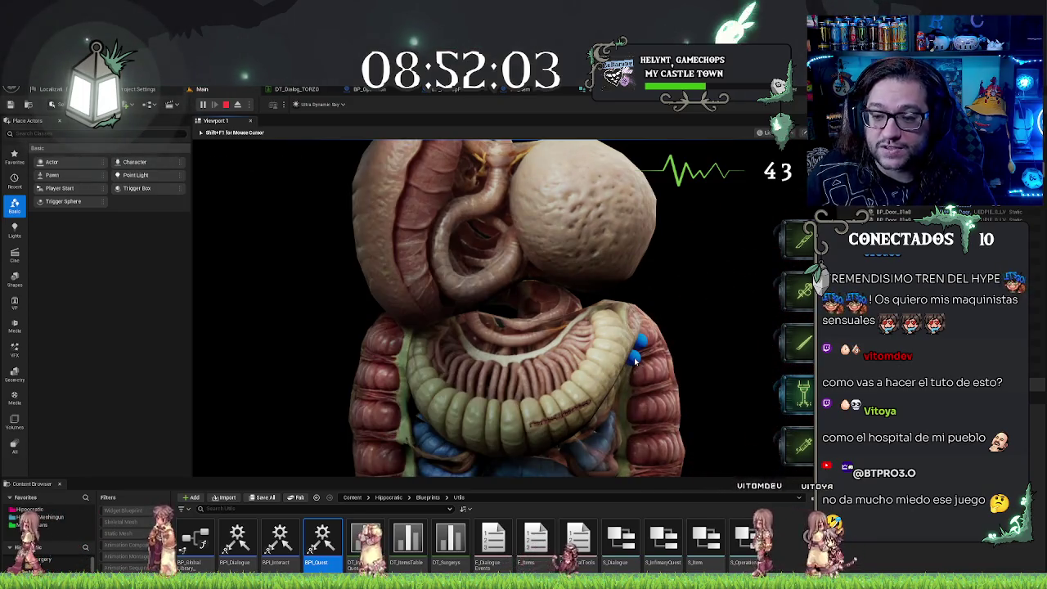
click(635, 358)
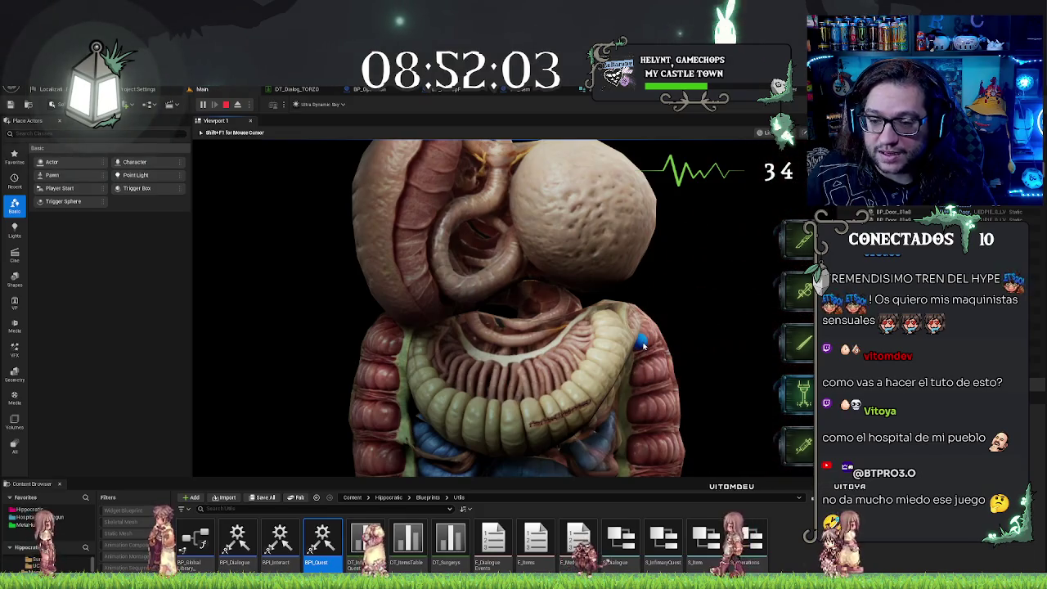
click(641, 342)
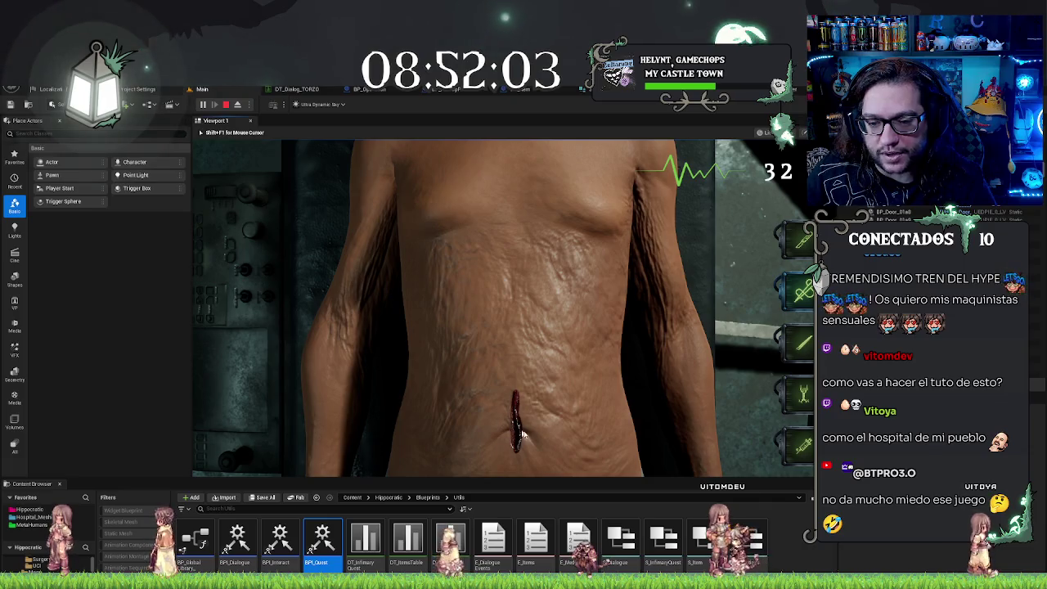
click(519, 456)
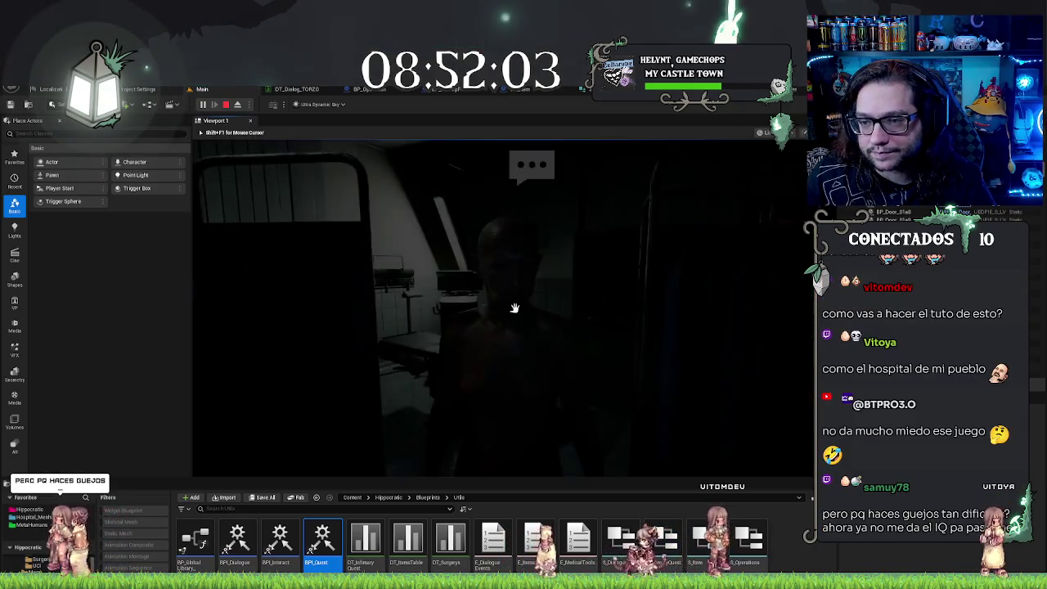
click(514, 308)
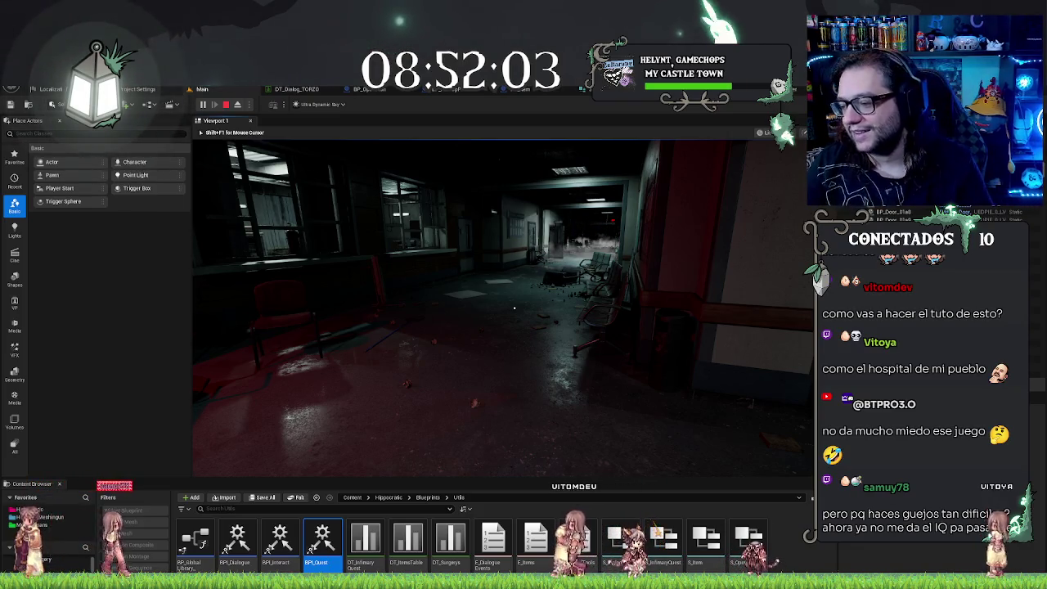
Step: Try four times to take an infirmary mission, see it refused, then end the play session
click(514, 308)
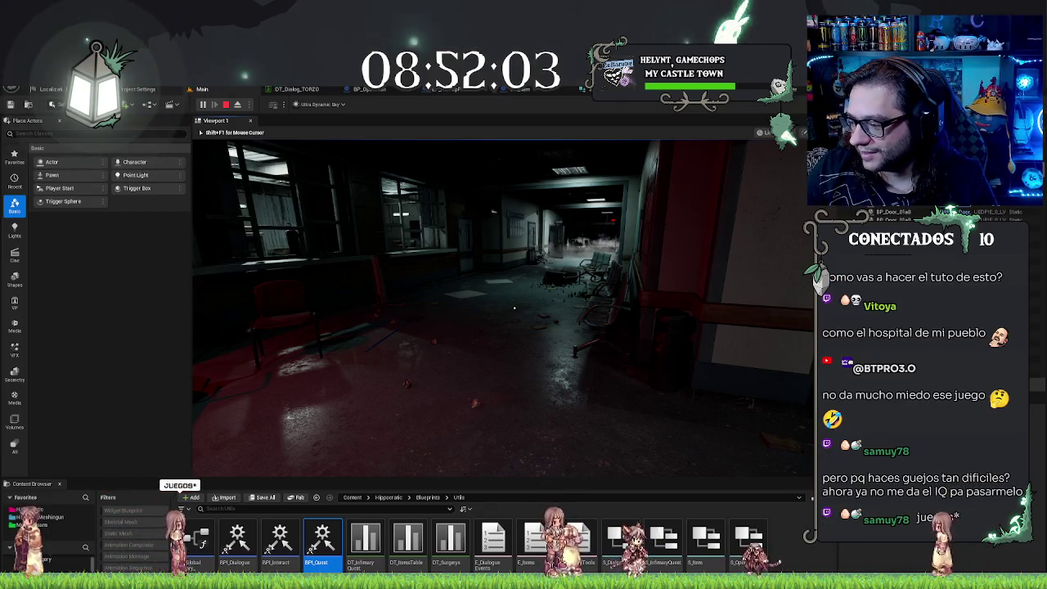
click(514, 307)
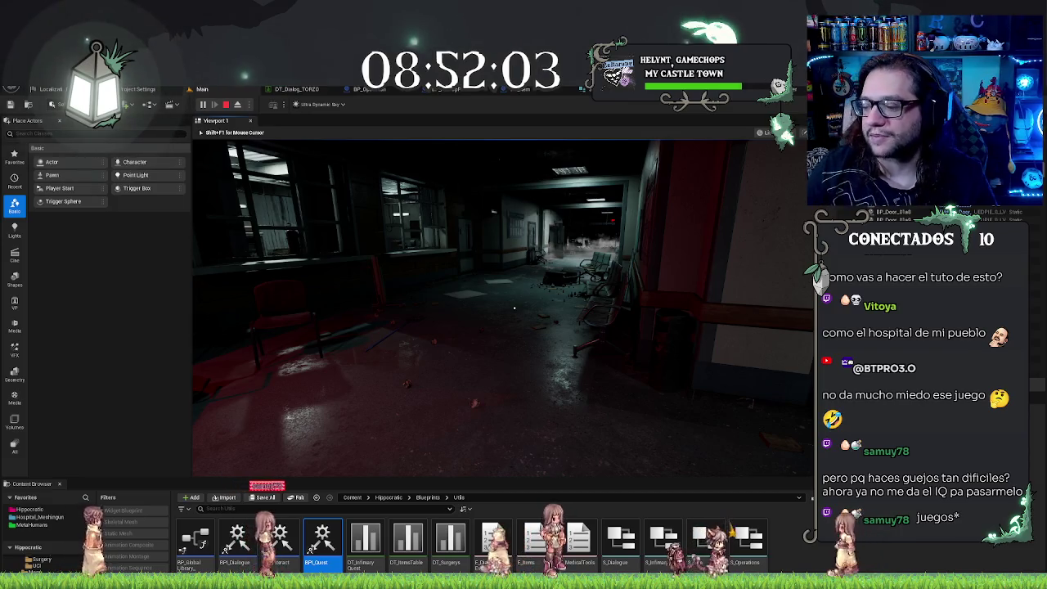
click(514, 307)
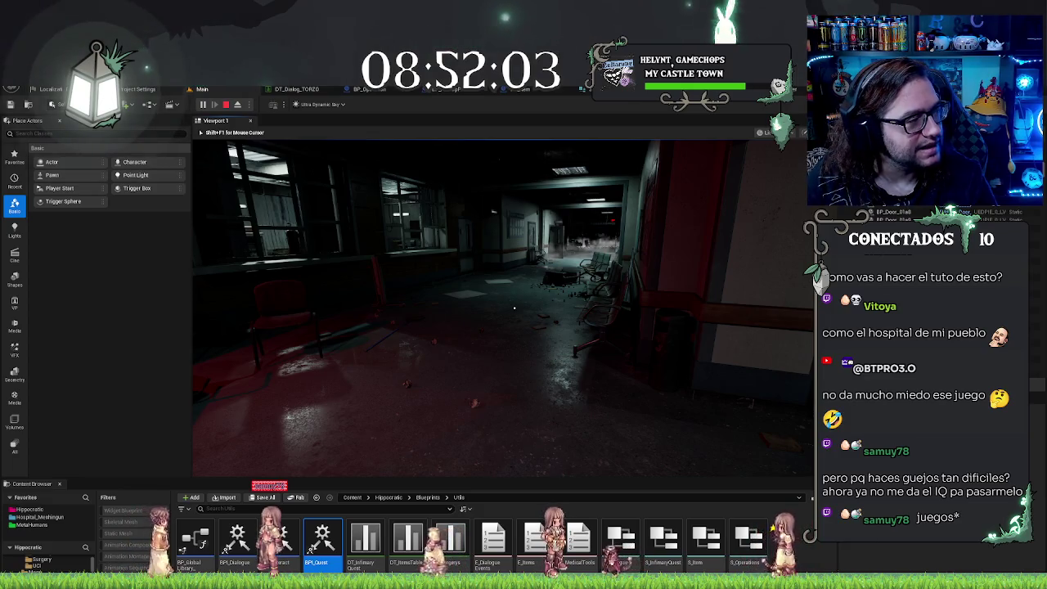
click(513, 307)
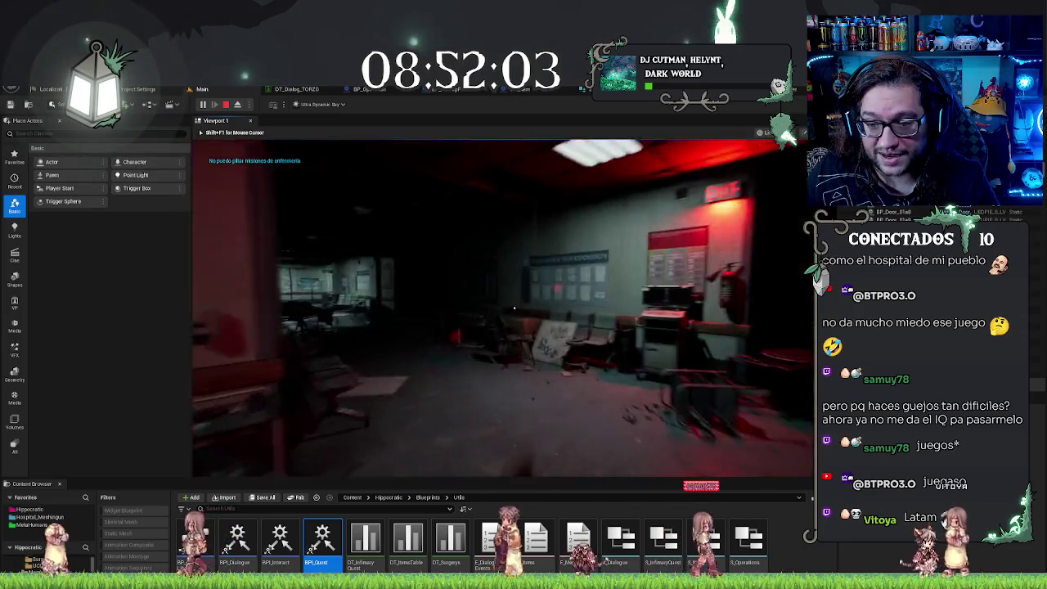
mouse_move(513, 308)
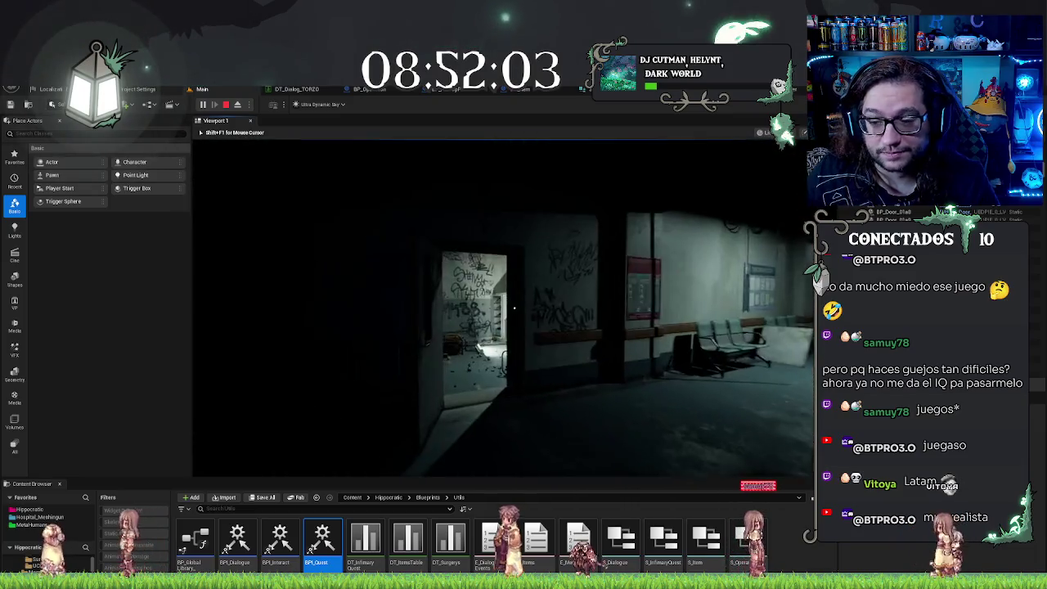
key(Escape)
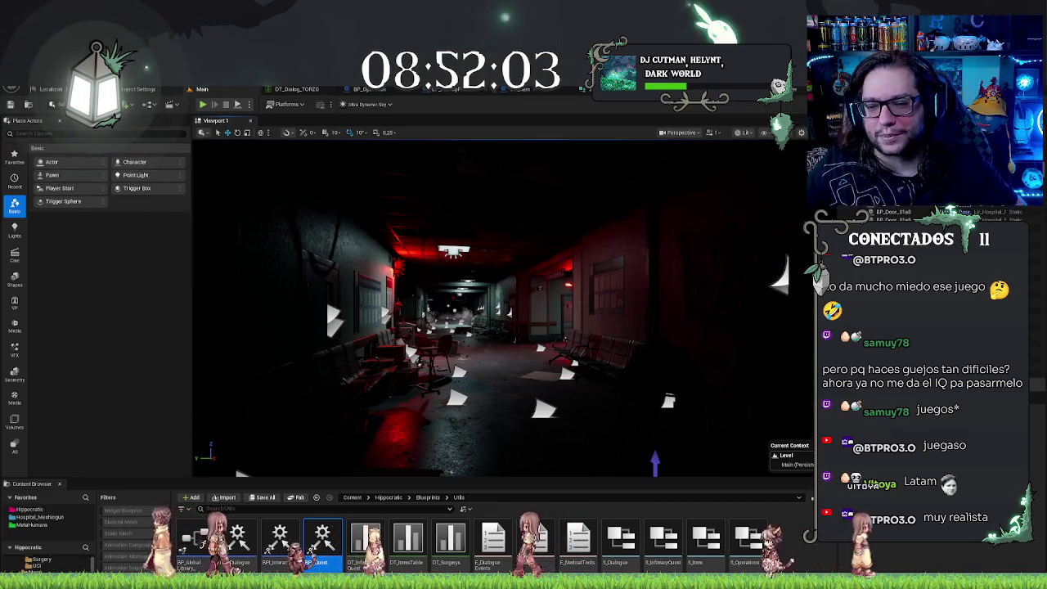
Step: Fly the camera past the hallway and graffiti wall, then bring up BP_NurseryQuestManager's EventGraph
mouse_move(499, 327)
mouse_down()
mouse_move(458, 327)
mouse_move(703, 327)
mouse_up()
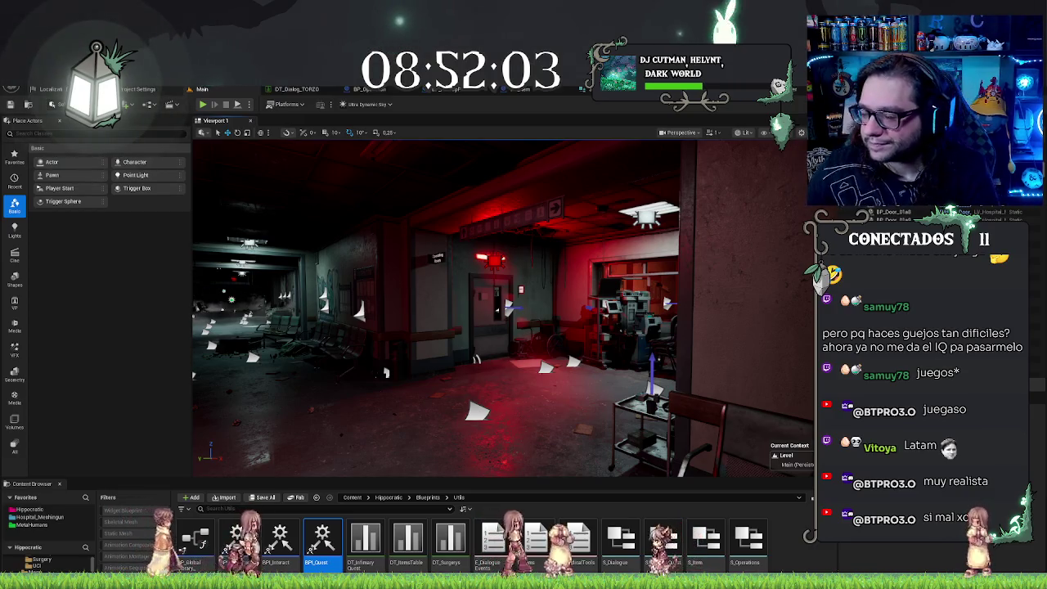
mouse_move(564, 261)
mouse_down()
mouse_move(523, 263)
mouse_move(572, 260)
mouse_move(540, 261)
mouse_up()
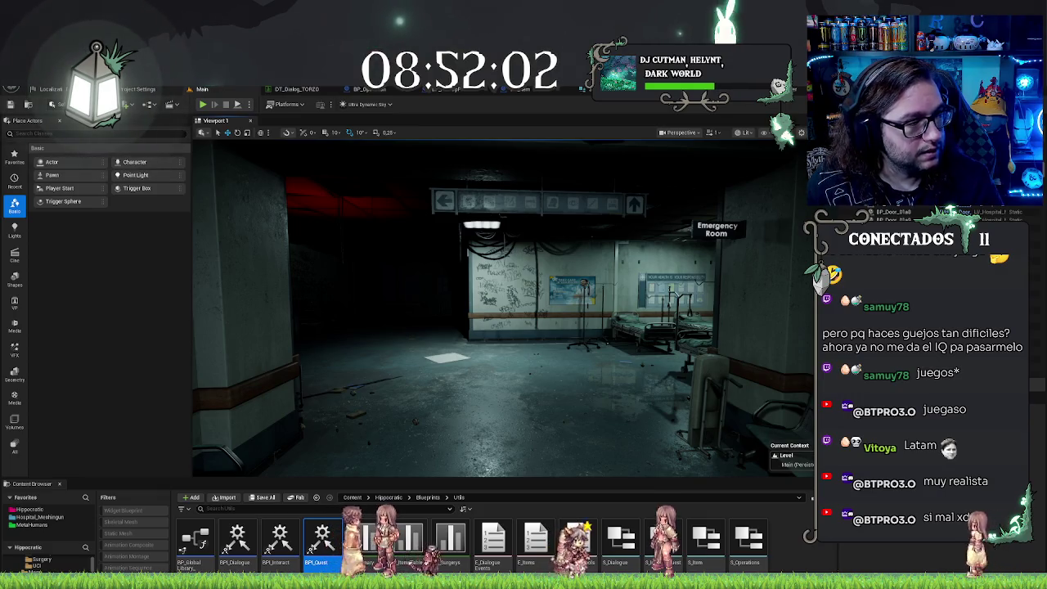
drag(532, 250, 499, 250)
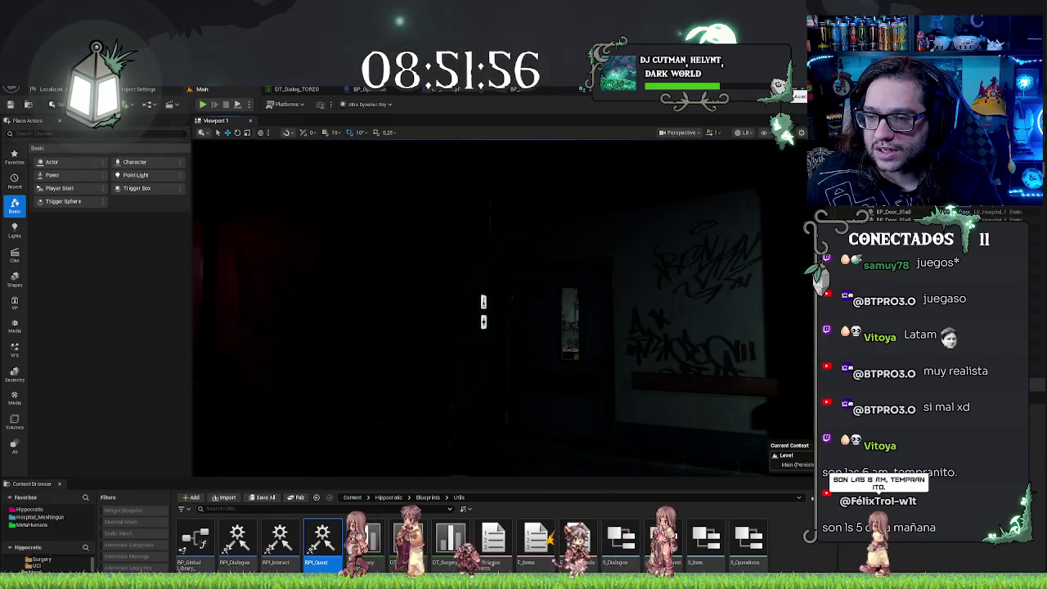
click(687, 88)
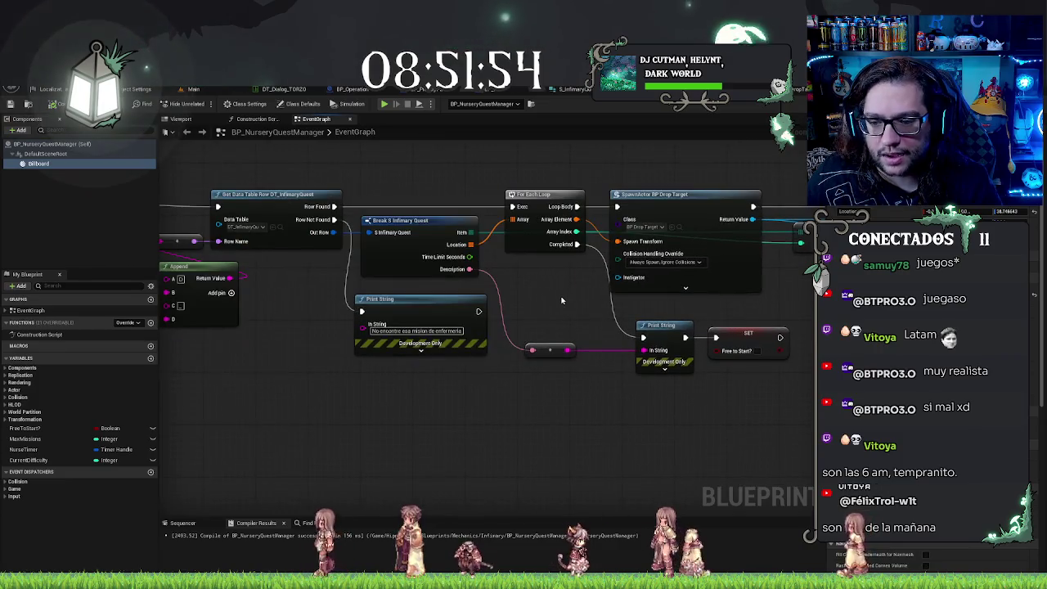
Step: Pan across the Append, GetQuest, Branch, Break, For Each Loop and SpawnActor nodes to inspect them
drag(559, 302, 689, 303)
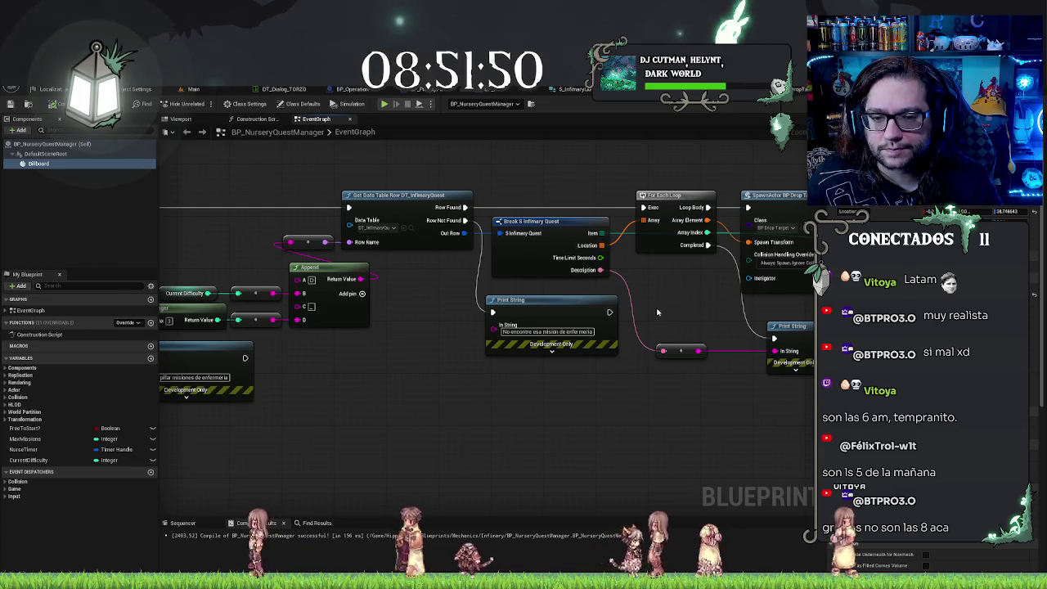
drag(581, 237, 543, 282)
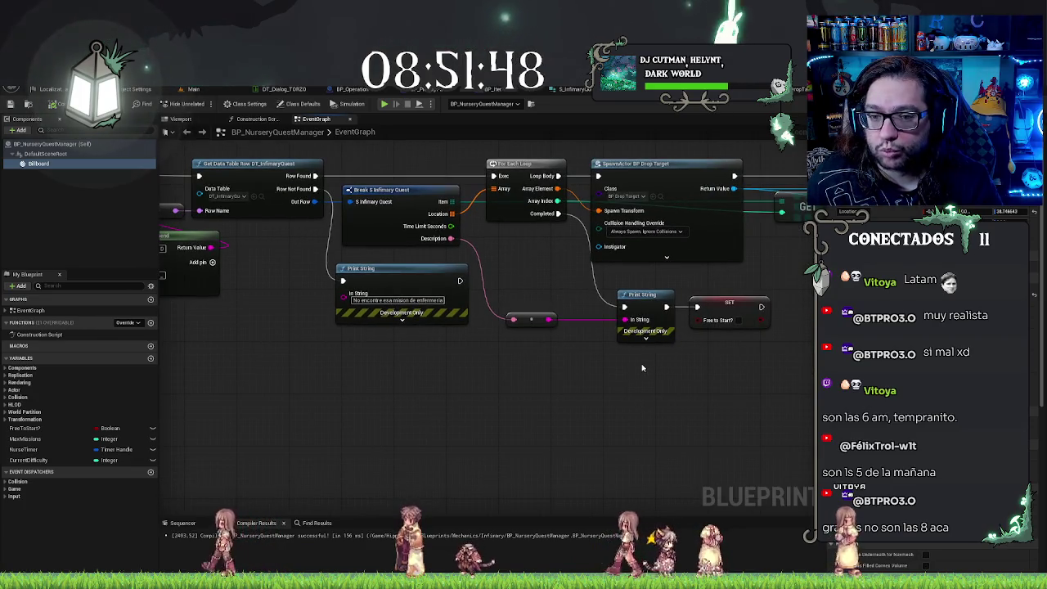
drag(482, 268, 638, 317)
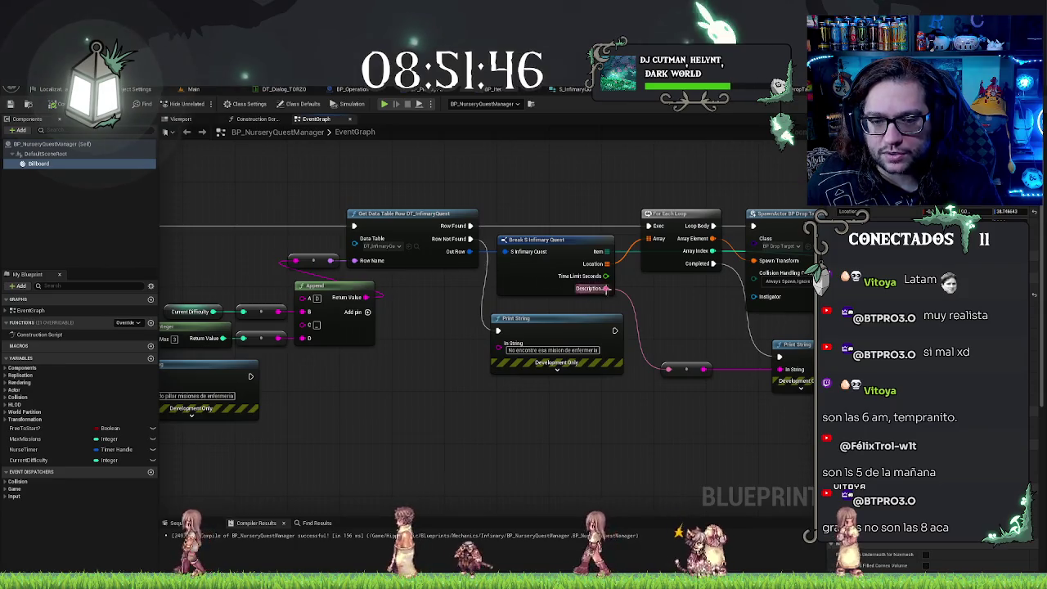
drag(363, 175, 531, 191)
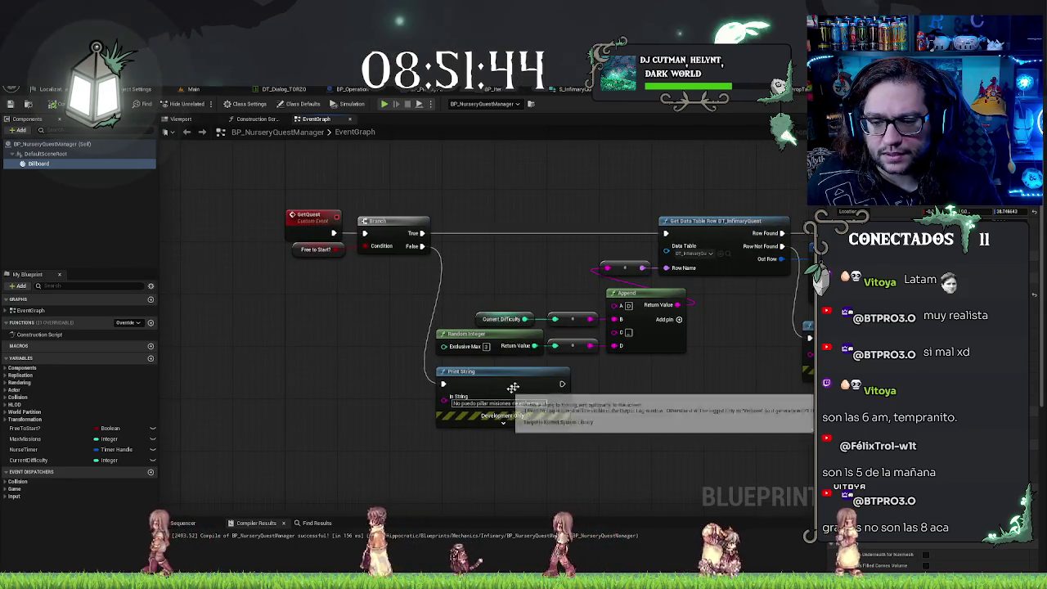
click(526, 413)
drag(792, 210, 675, 254)
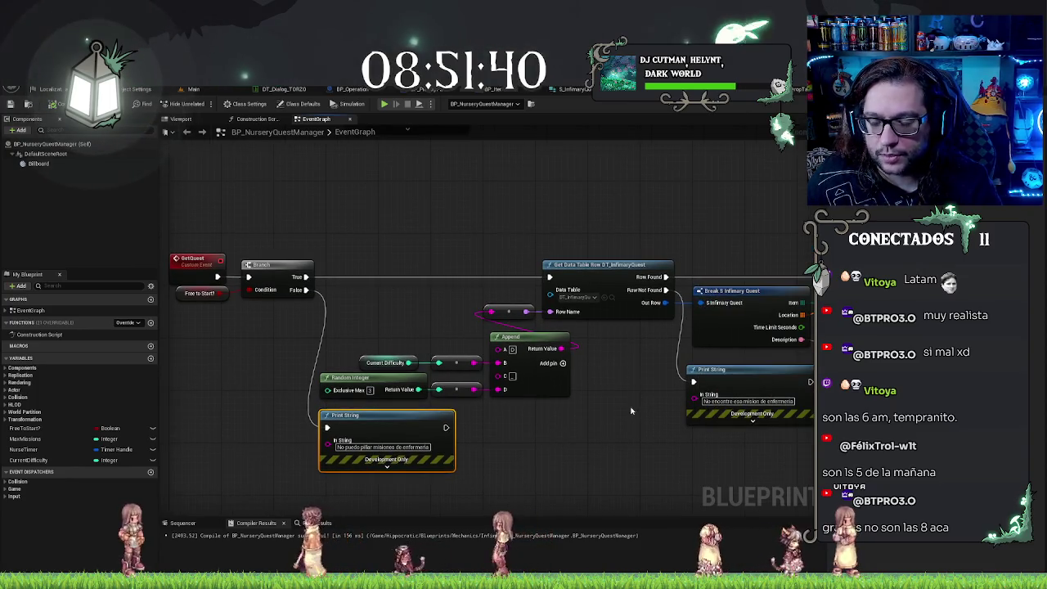
drag(555, 233, 409, 227)
drag(594, 240, 456, 230)
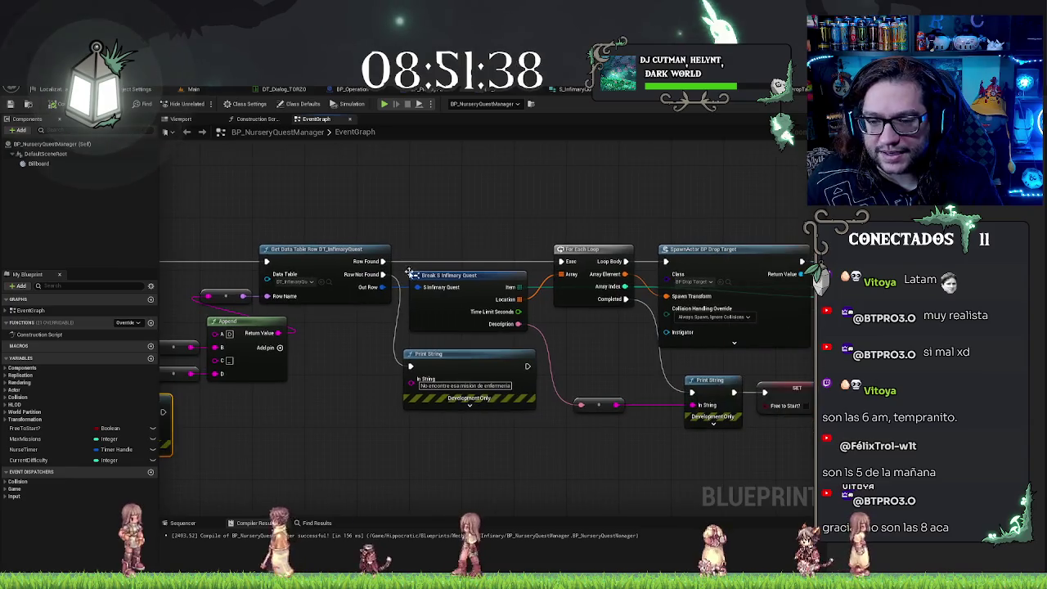
drag(699, 194, 490, 183)
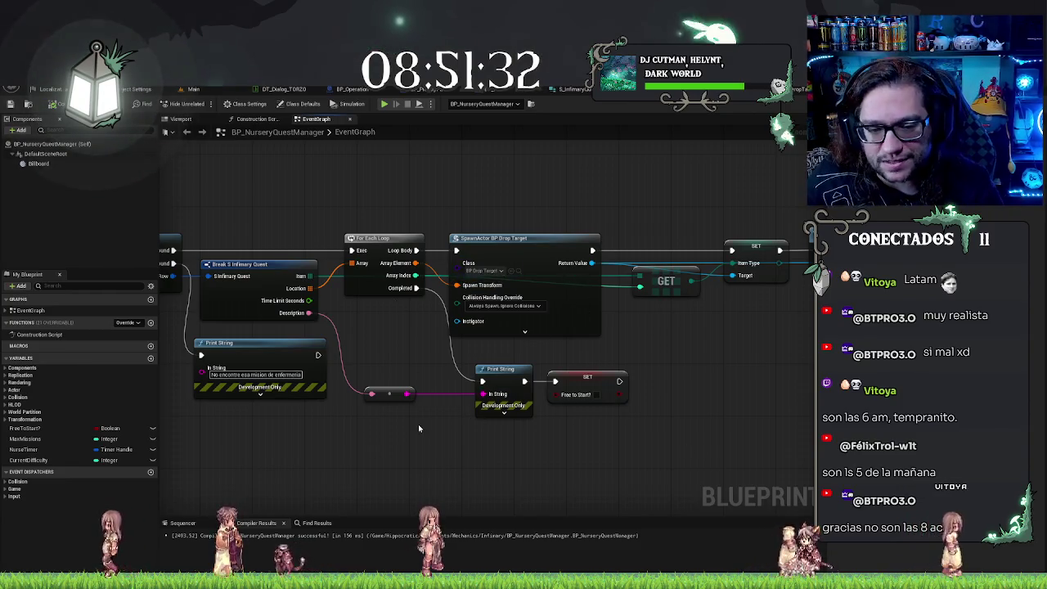
Step: Delete the description reroute and the 'Hello' Print String, wiring loop Completed into SET Free to Start?
click(389, 394)
key(Delete)
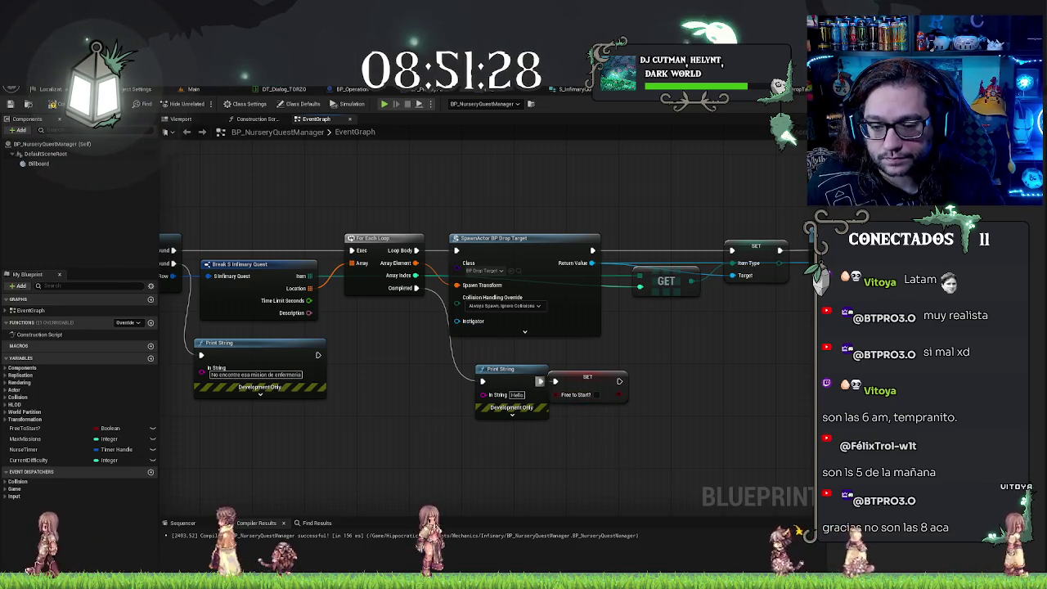
mouse_move(415, 288)
mouse_down()
mouse_move(530, 374)
mouse_move(561, 381)
mouse_move(502, 388)
mouse_move(568, 390)
mouse_up()
click(501, 369)
key(Delete)
text(create)
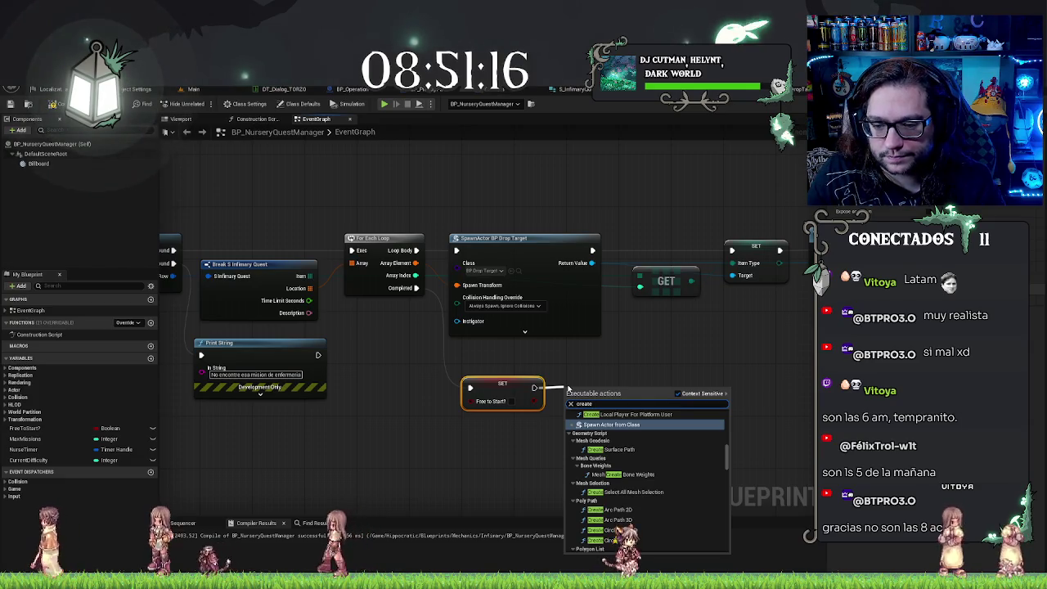
Step: Try a Construct Object node after SET, aligning it, then delete it unused
text(object)
key(Return)
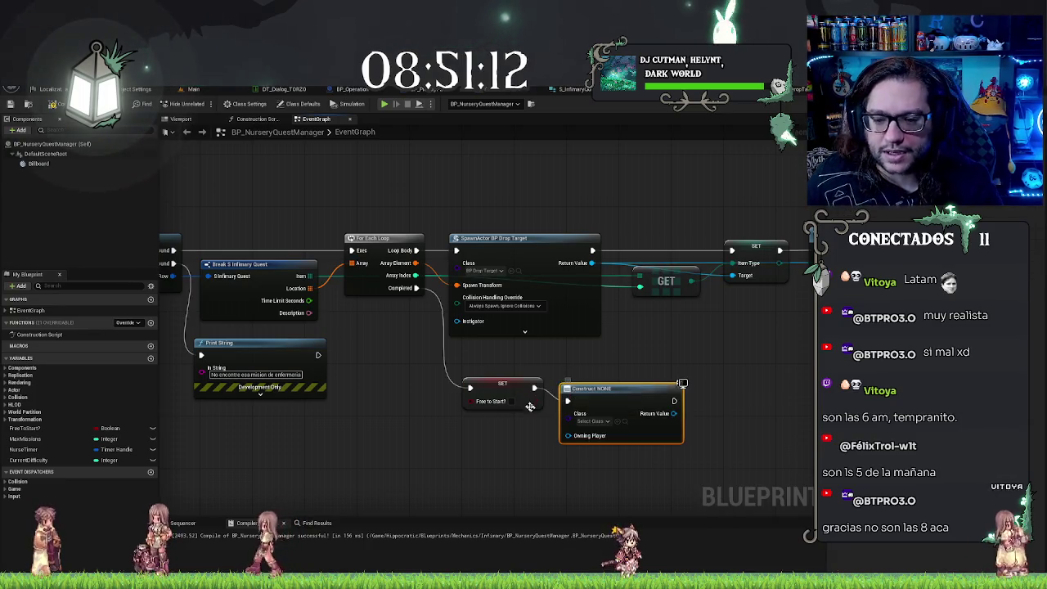
shift+click(512, 395)
key(q)
click(592, 408)
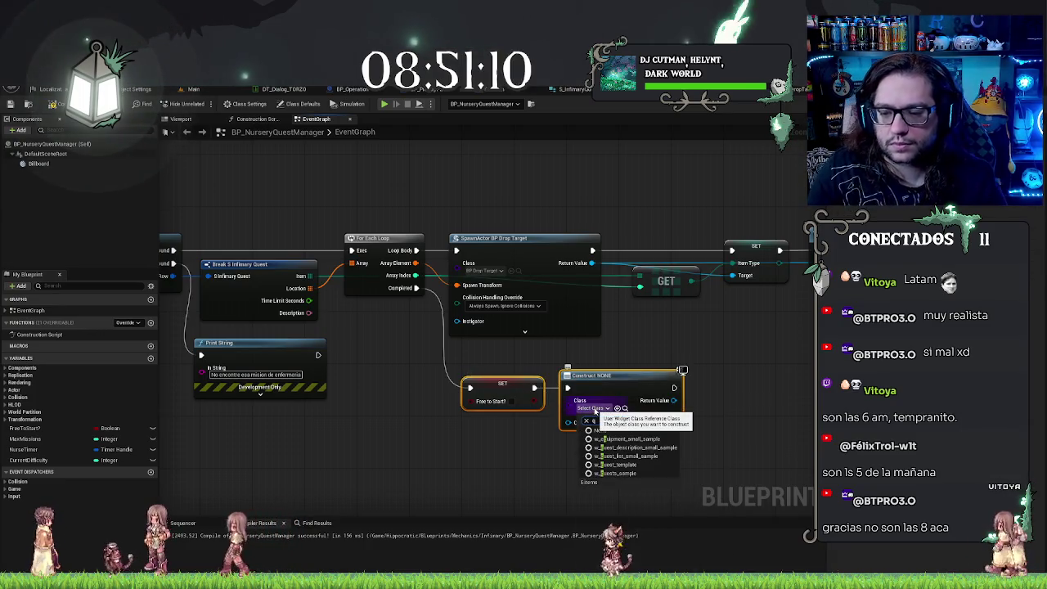
text(uest)
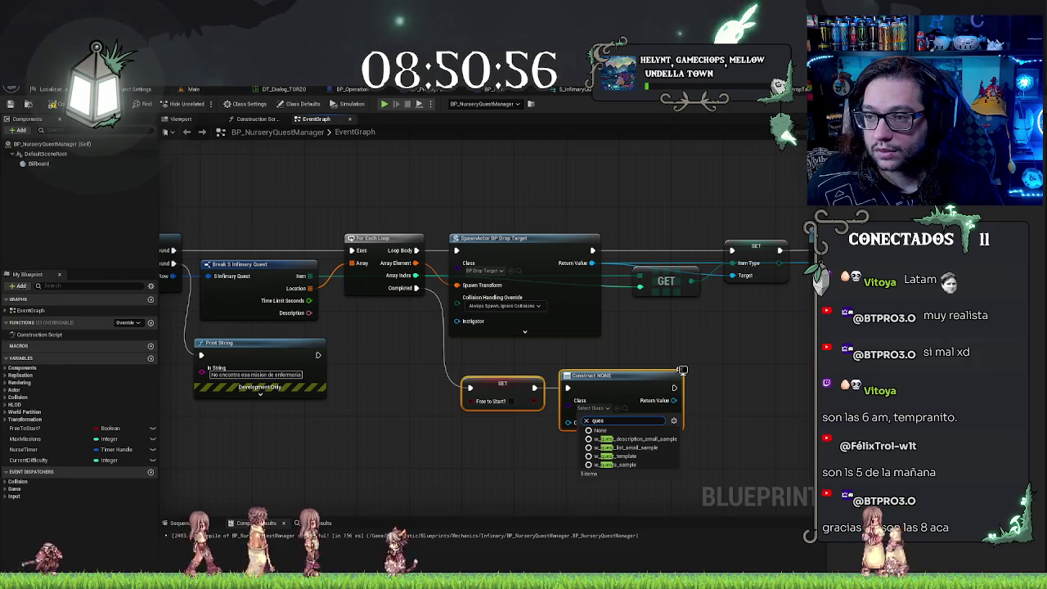
click(633, 349)
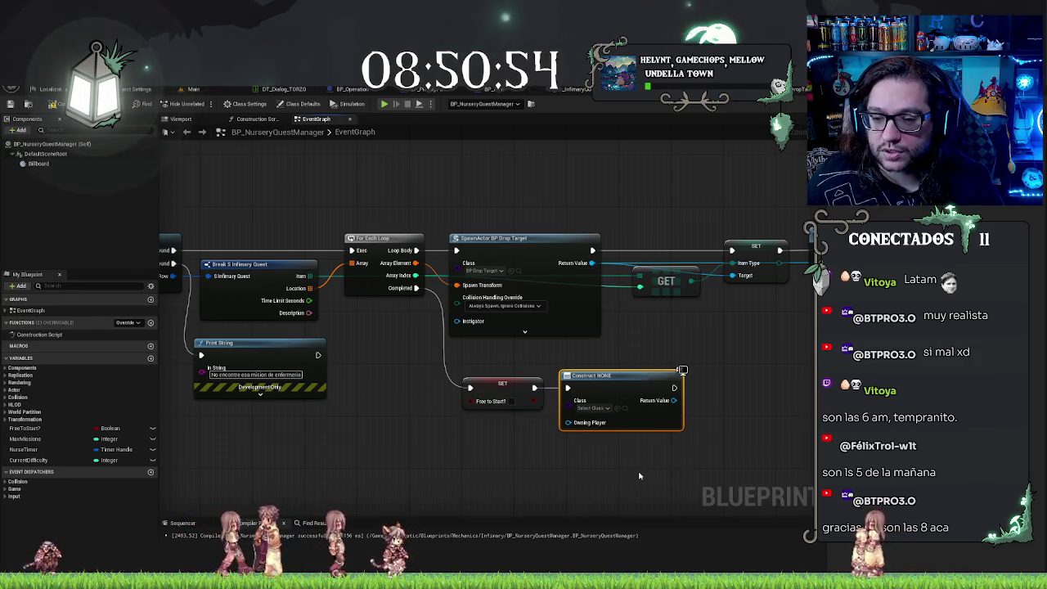
key(Delete)
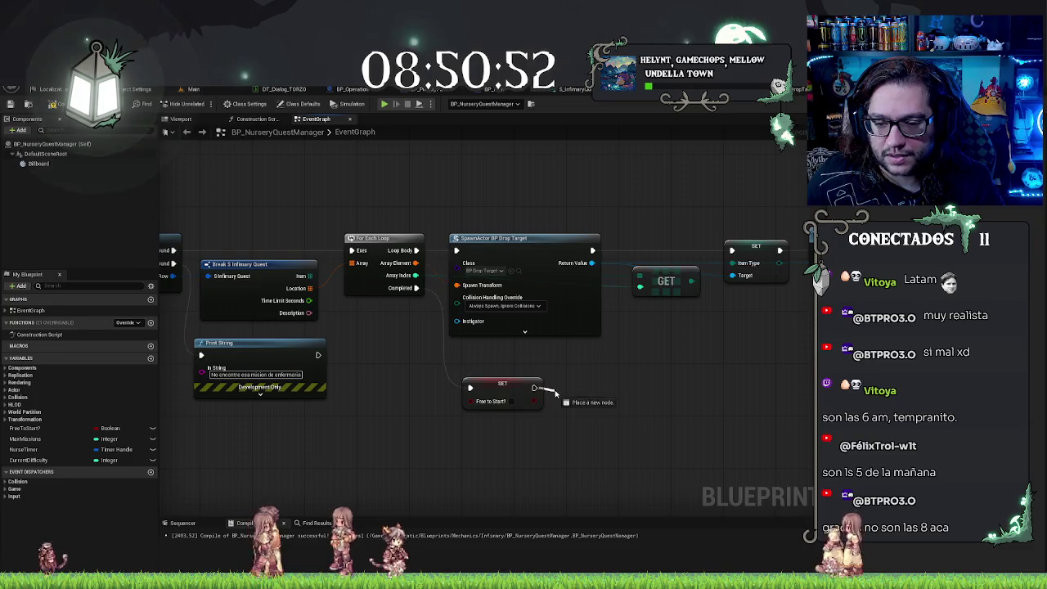
Step: Add Get Player after SET and a Widget Interact Ref getter from its Player output, aligned beneath
drag(534, 387, 554, 394)
text(get player)
key(Return)
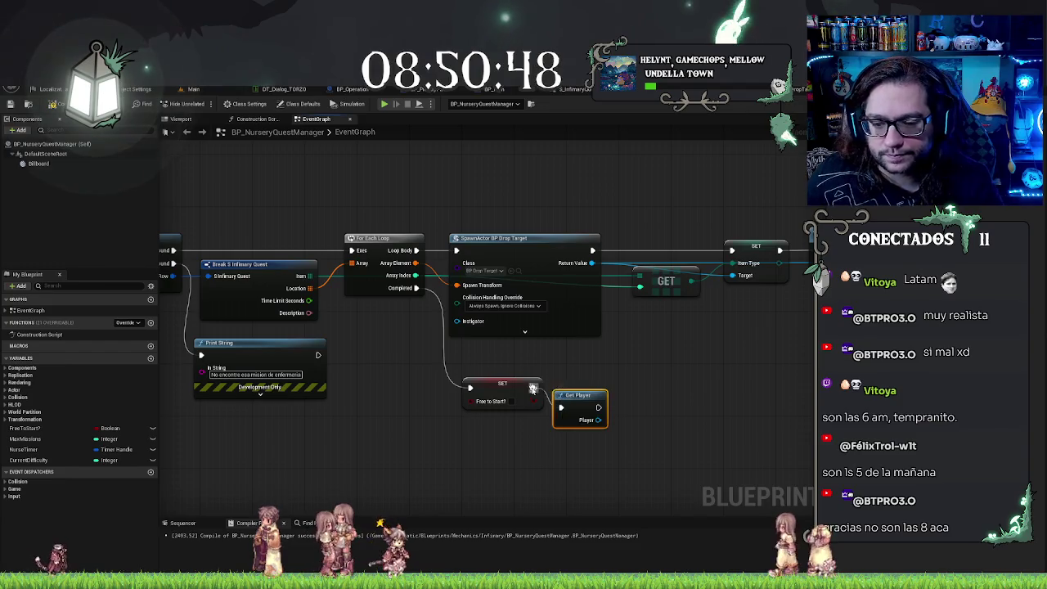
mouse_move(578, 395)
mouse_down()
mouse_move(577, 376)
mouse_move(576, 439)
mouse_up()
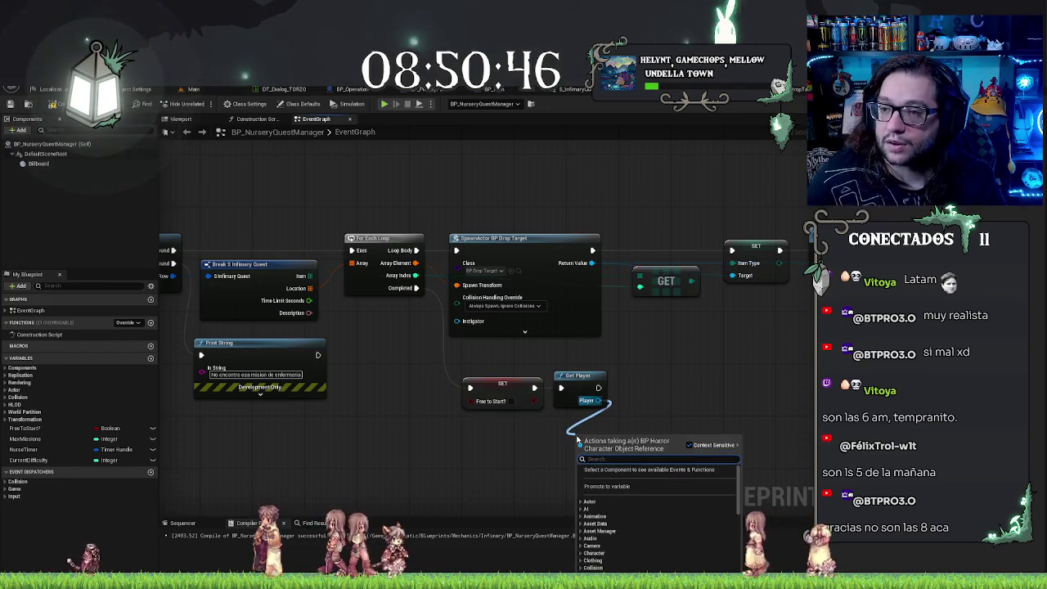
text(ref)
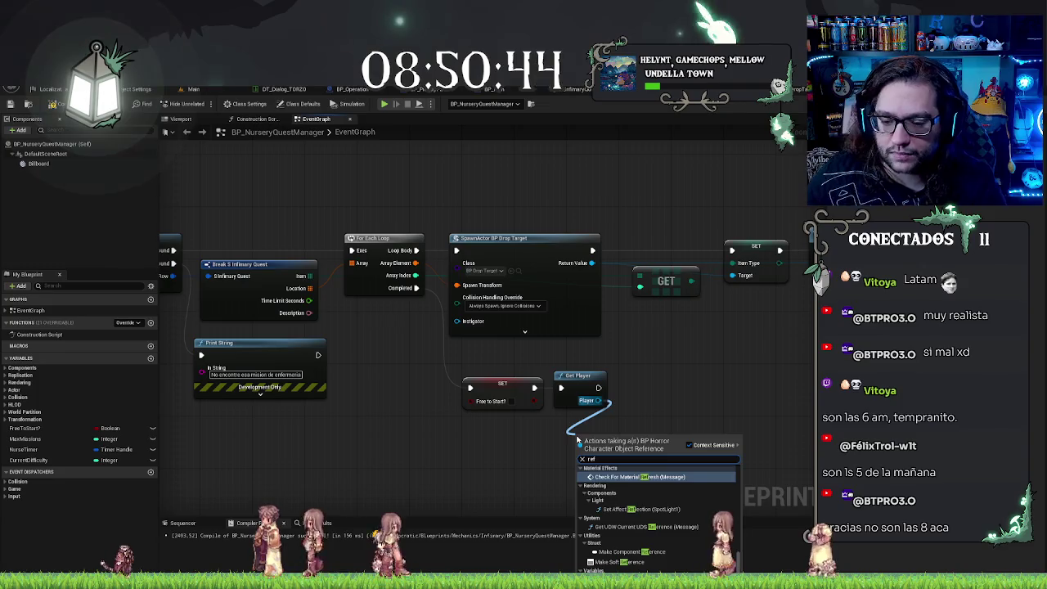
scroll(654, 515, down, 1)
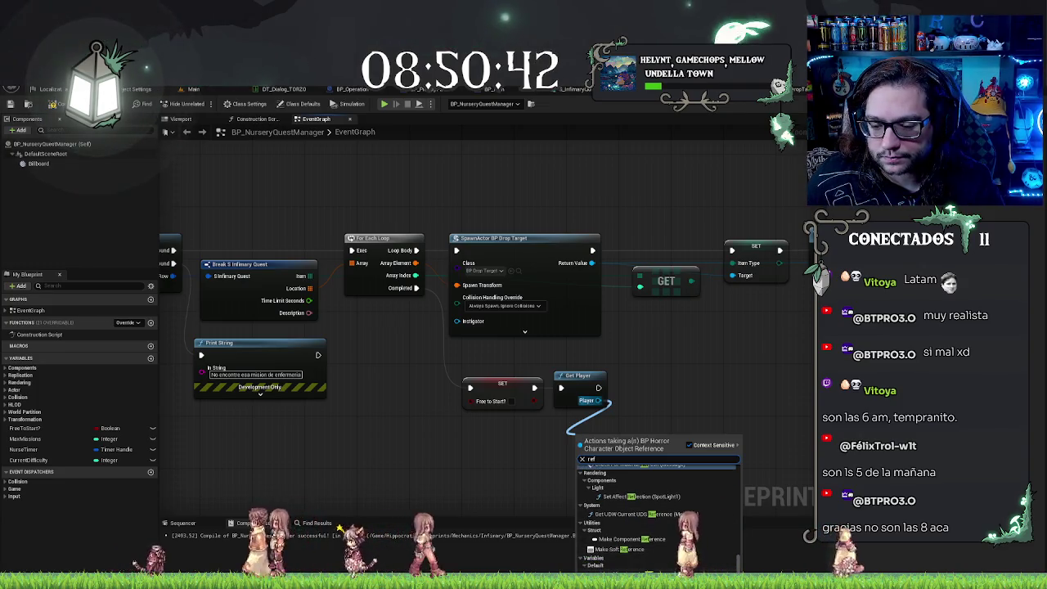
click(610, 573)
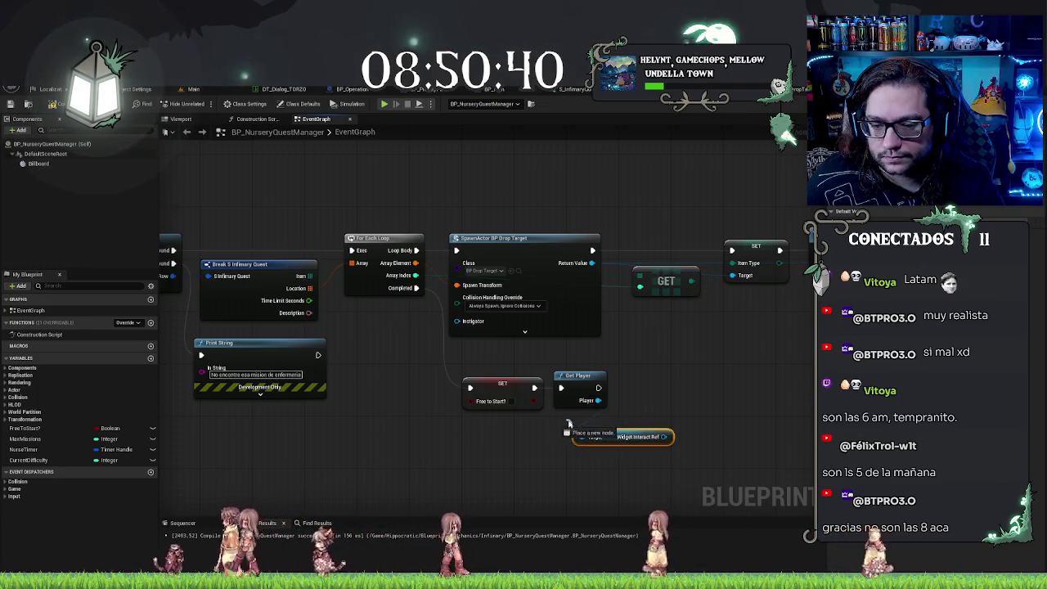
drag(613, 441, 594, 435)
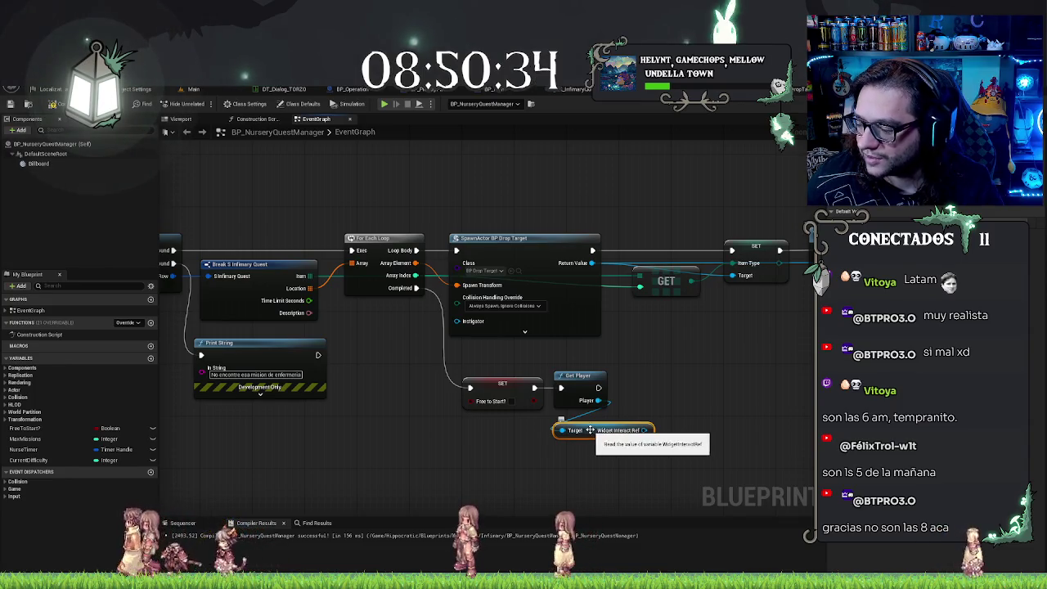
drag(601, 430, 601, 417)
click(687, 359)
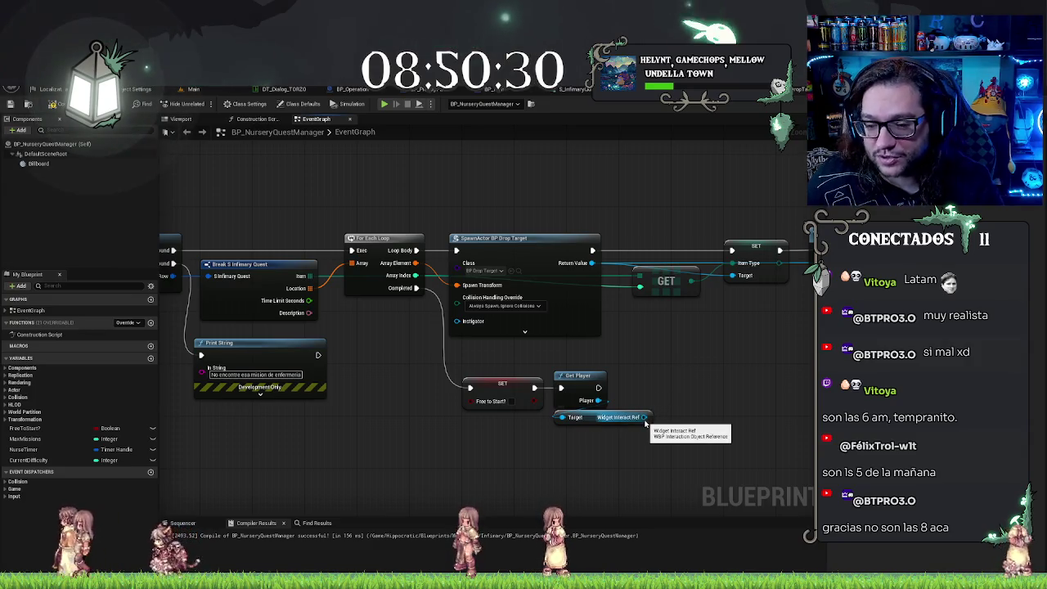
mouse_move(645, 422)
mouse_down()
mouse_move(596, 446)
mouse_move(609, 427)
mouse_up()
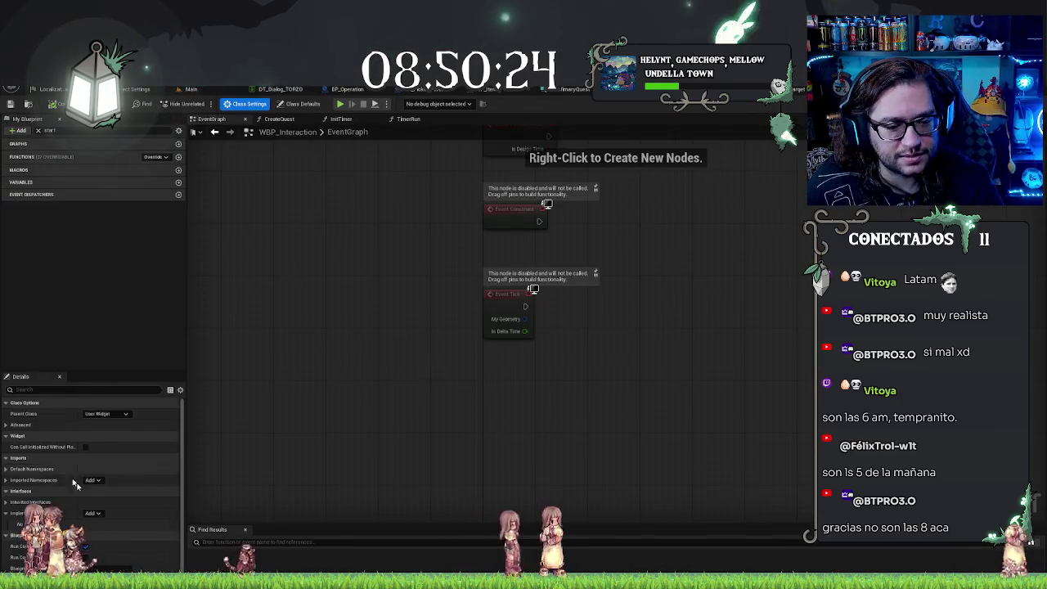
Step: Add BPI_Quest to WBP_Interaction's implemented interfaces and place an Event MissionStart node in the graph
click(92, 512)
text(q)
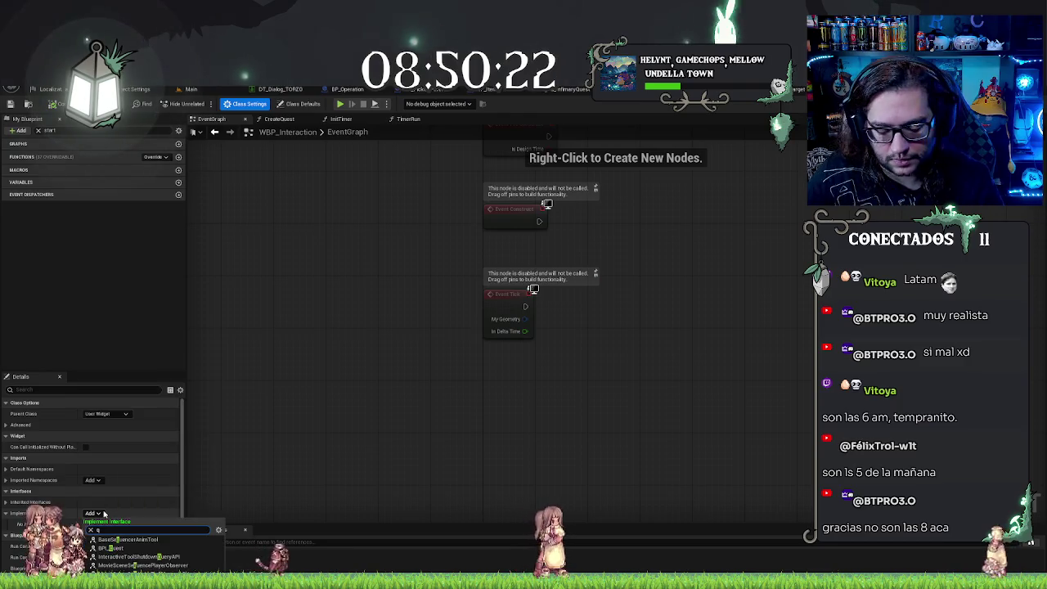
text(uest)
click(110, 540)
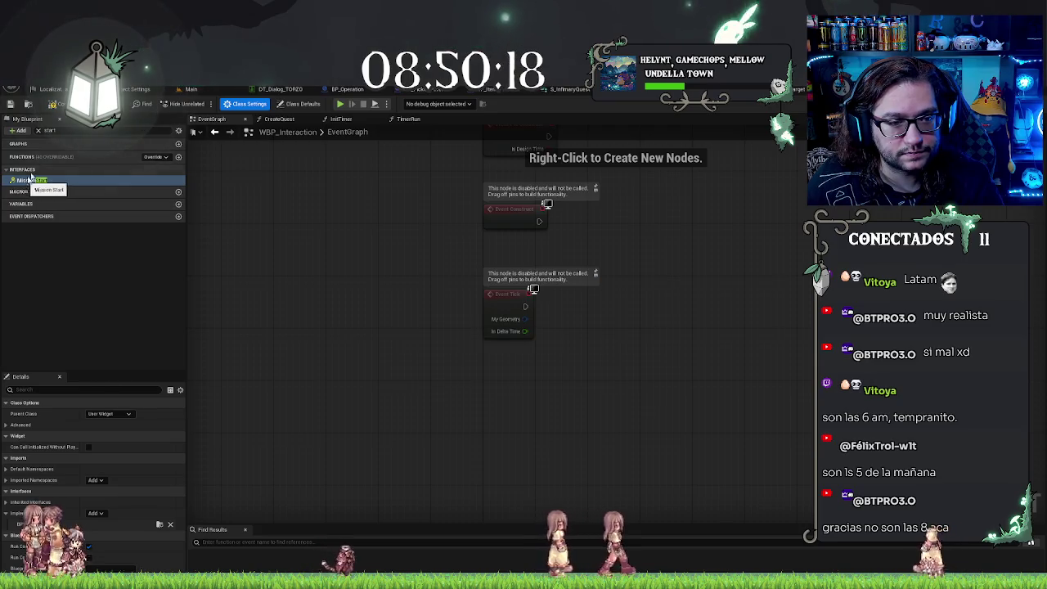
click(37, 131)
click(36, 181)
double_click(36, 181)
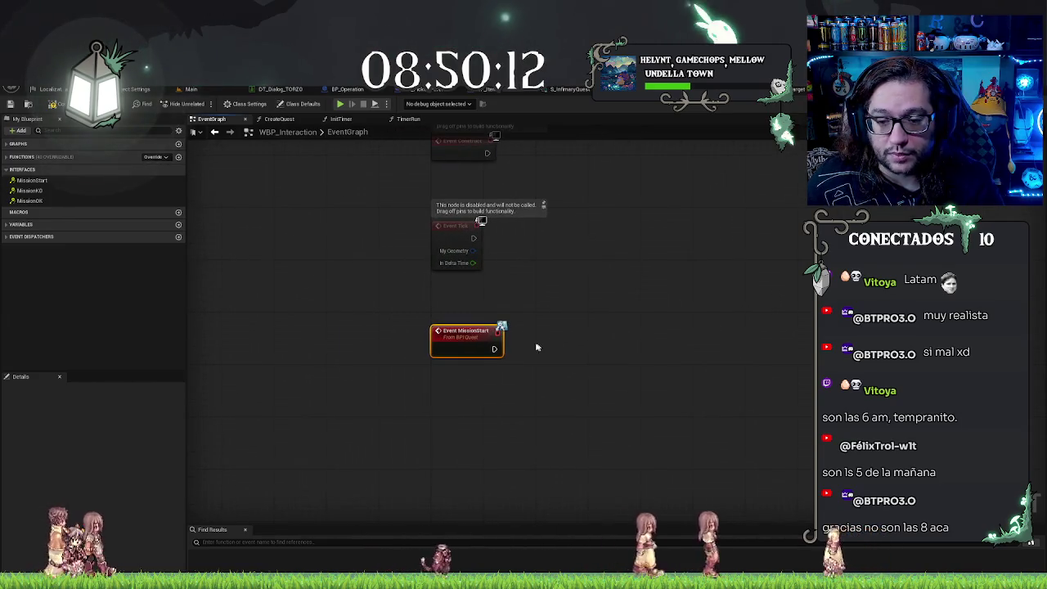
Step: Place a Create Quest call and connect Event MissionStart's execution pin to it
click(9, 157)
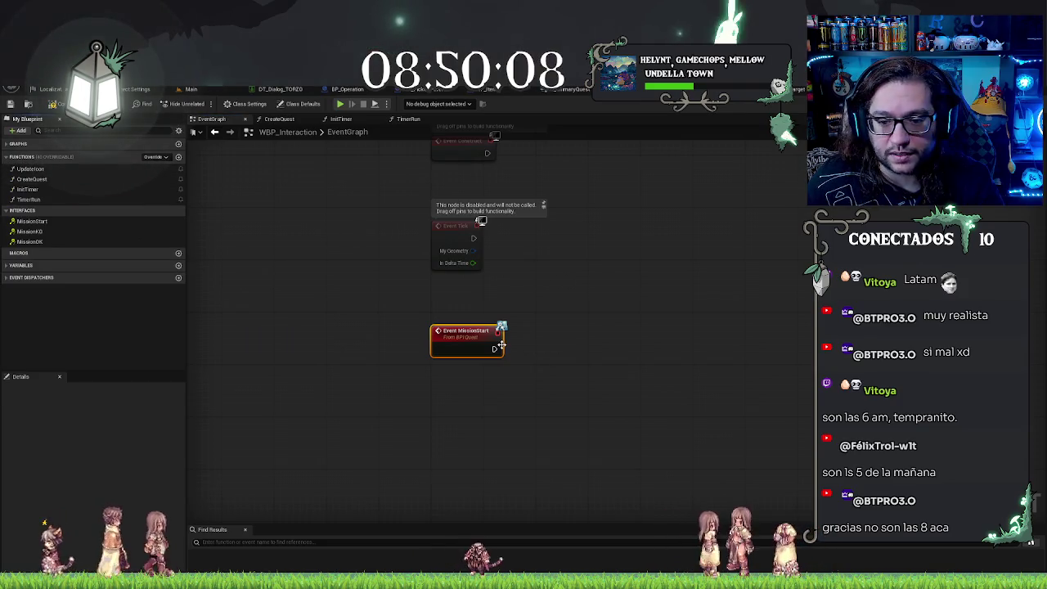
drag(494, 350, 538, 352)
text(create)
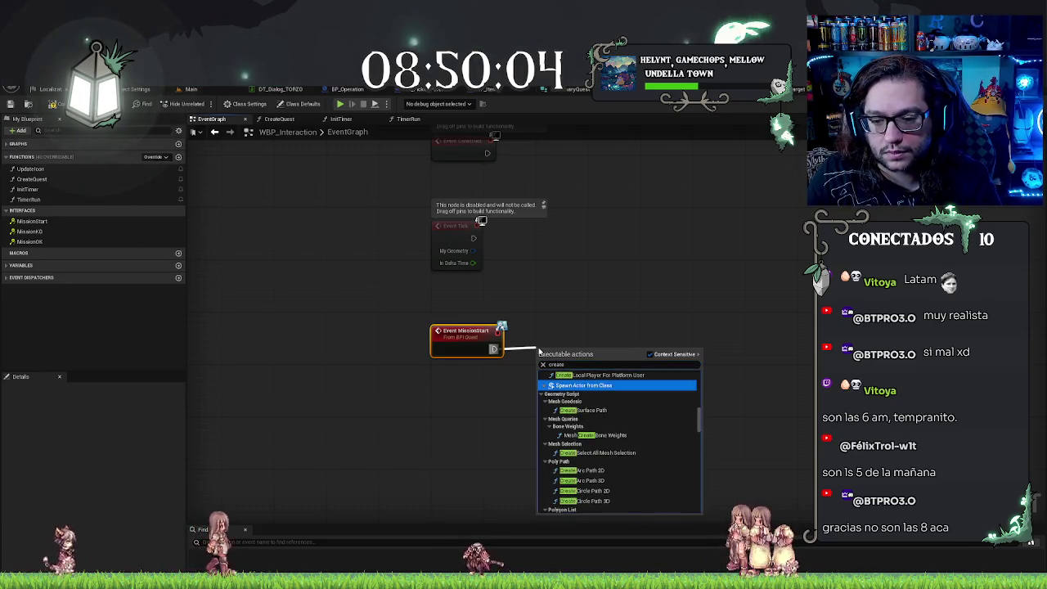
key(BackSpace)
key(BackSpace)
key(BackSpace)
text(q)
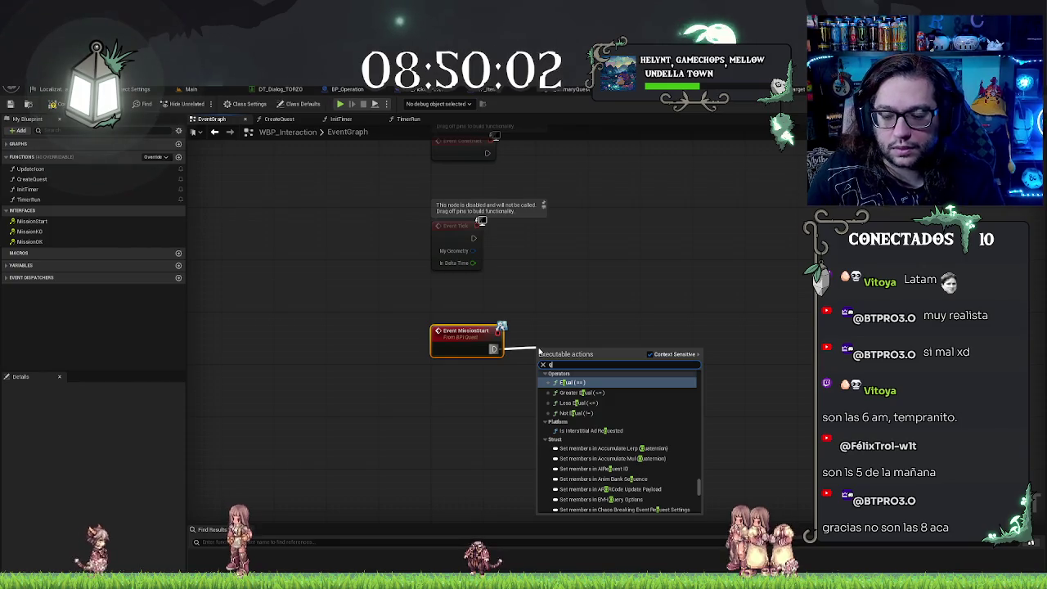
text(ue)
mouse_move(31, 179)
mouse_down()
mouse_move(573, 349)
mouse_move(573, 333)
mouse_move(552, 350)
mouse_up()
drag(486, 350, 550, 350)
key(Escape)
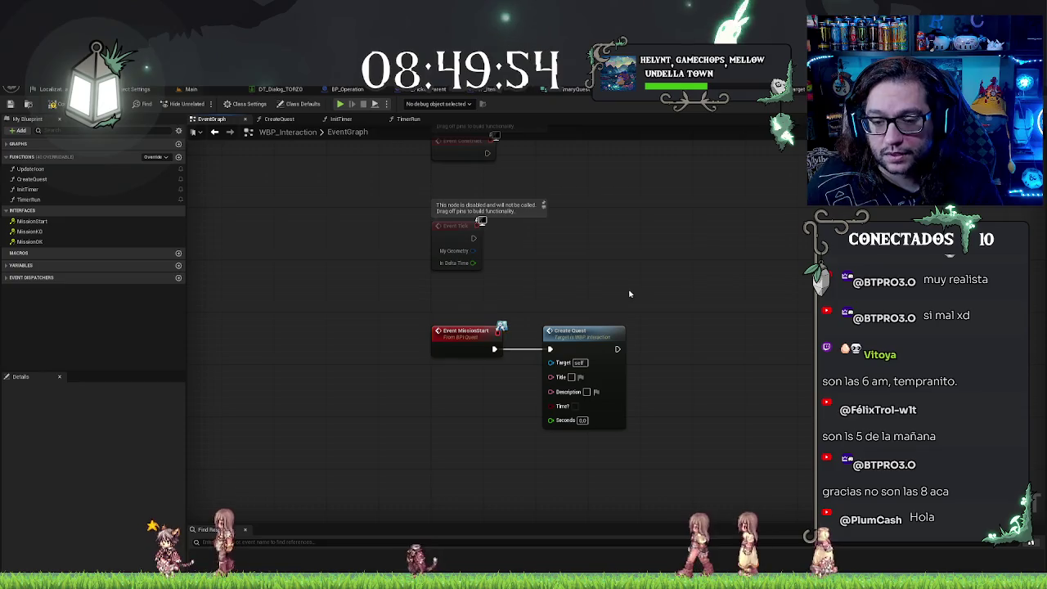
drag(549, 254, 605, 442)
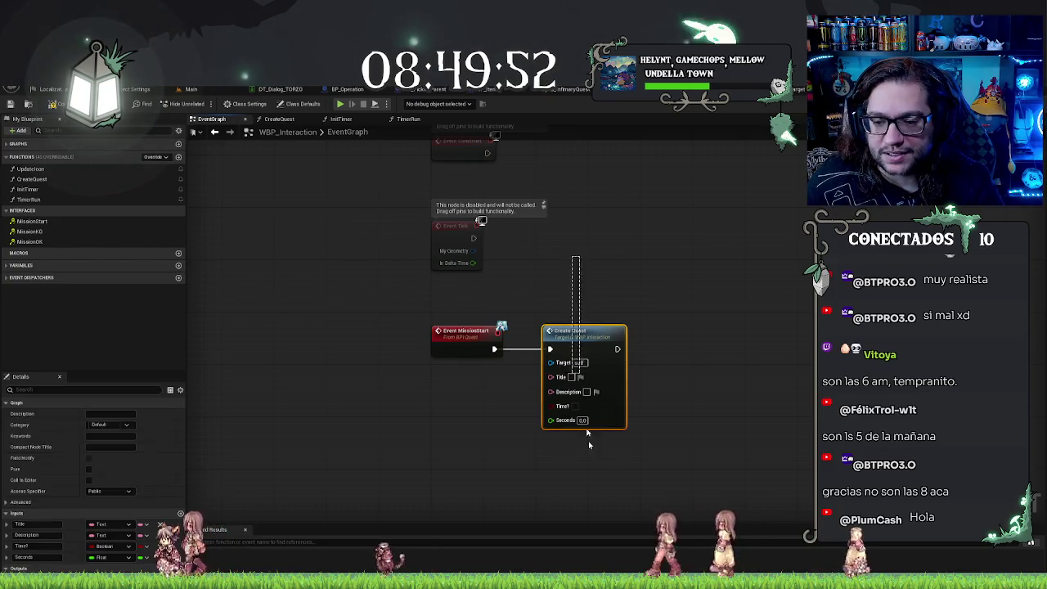
mouse_move(579, 241)
mouse_down()
mouse_move(602, 448)
mouse_move(631, 305)
mouse_up()
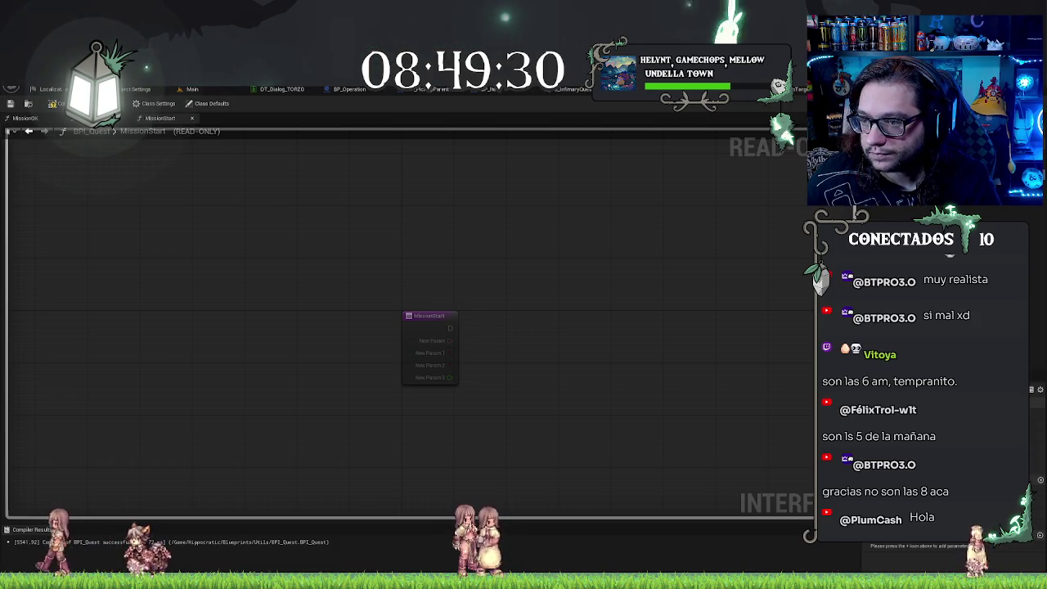
Step: Rename BPI_Quest MissionStart's New Param inputs, entering the names Desc and Time
key(alt+Tab)
key(alt+Tab)
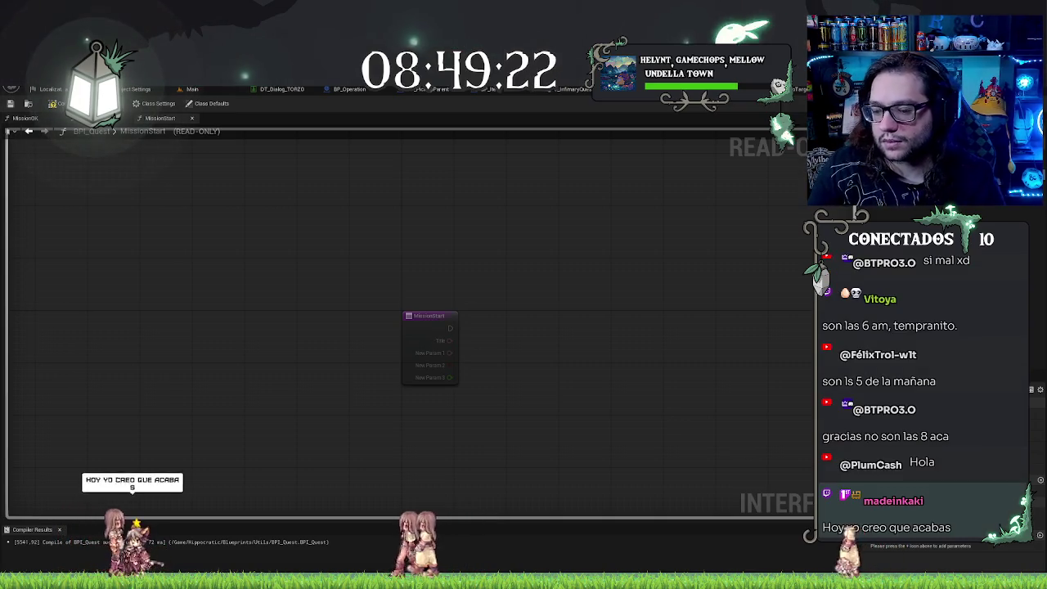
text(Desc)
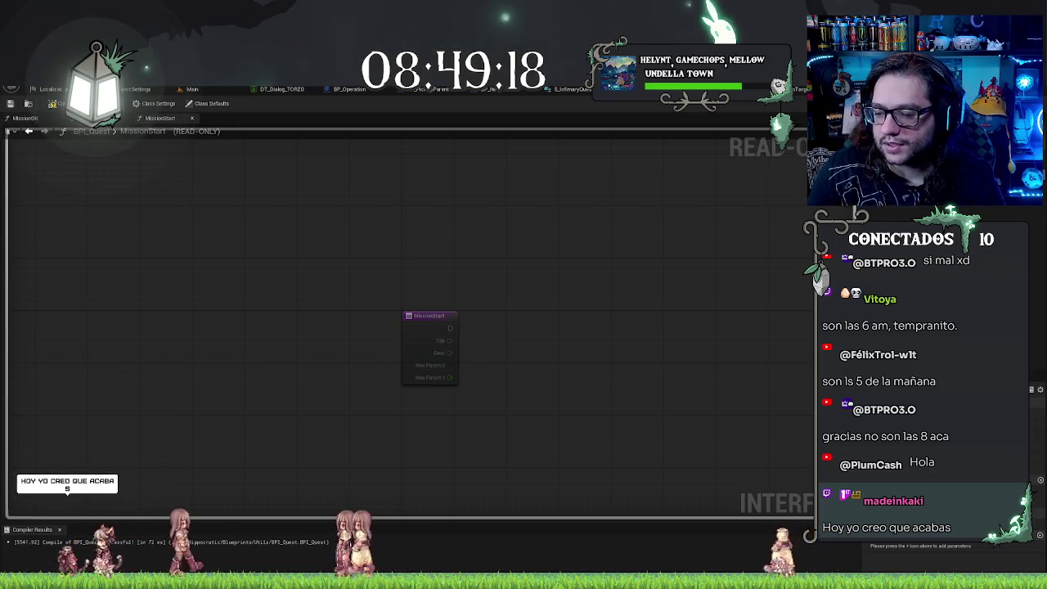
text(Time)
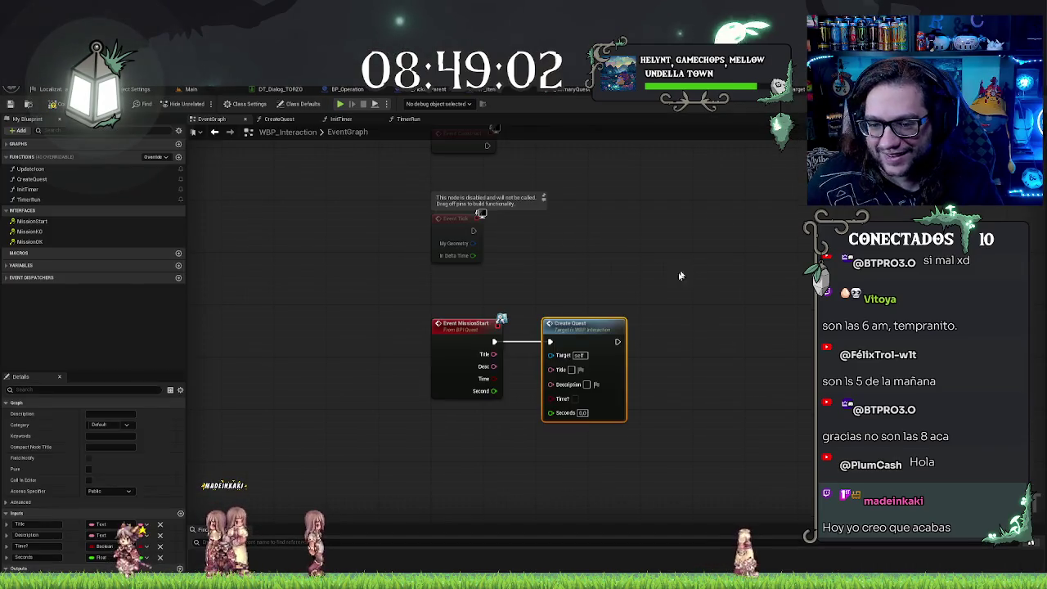
Step: Wire MissionStart's Title, Desc, Time and Second into Create Quest and save the blueprints
drag(494, 353, 557, 382)
mouse_move(493, 379)
mouse_down()
mouse_move(549, 393)
mouse_move(550, 406)
mouse_up()
key(ctrl+s)
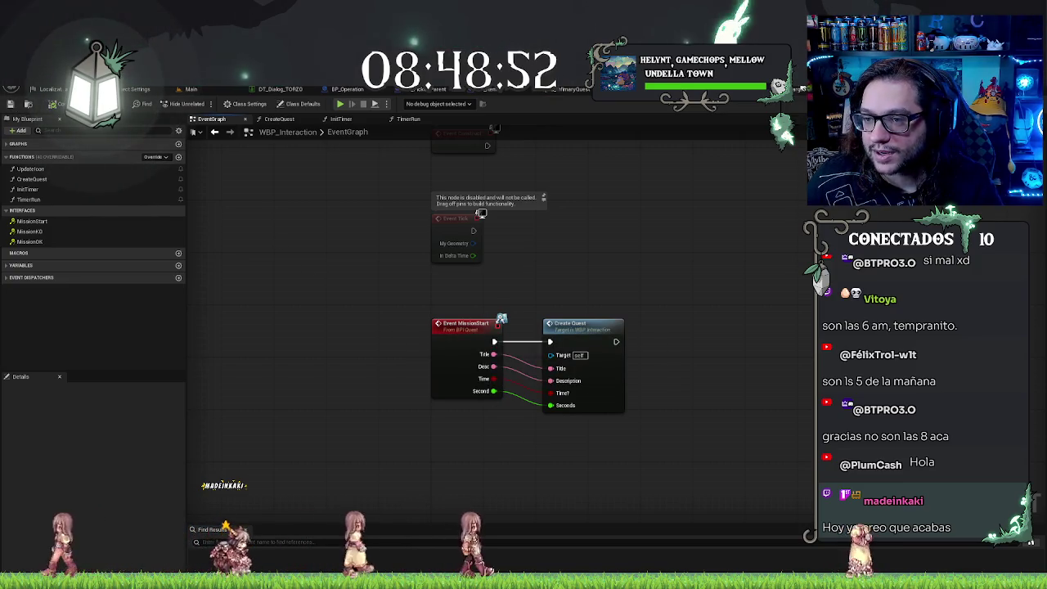
click(458, 89)
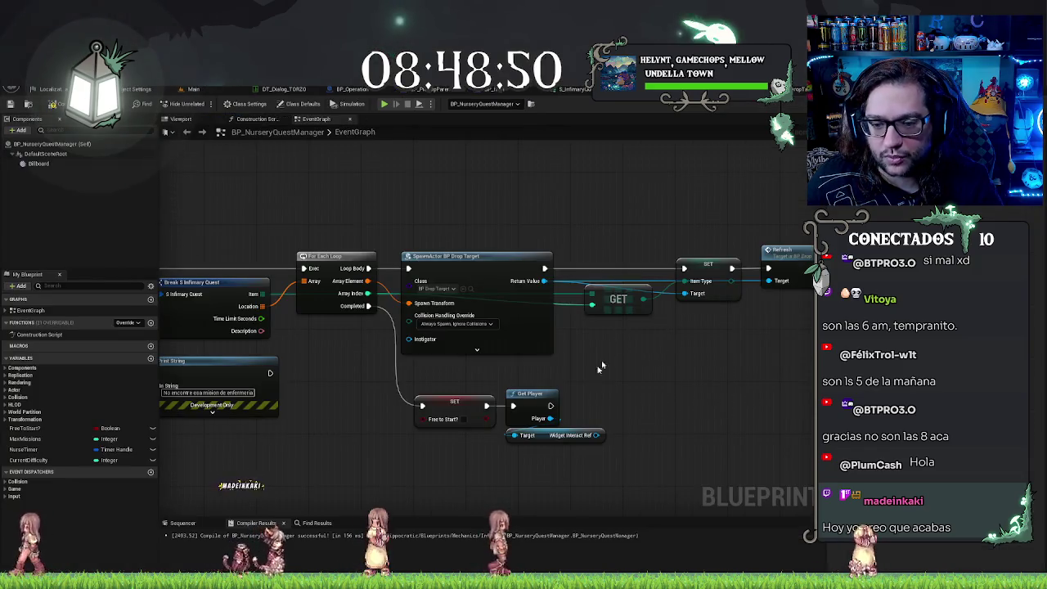
Step: Add a Create Quest call on the widget reference, fed the quest description, titled 'Infimary request'
drag(600, 434, 621, 409)
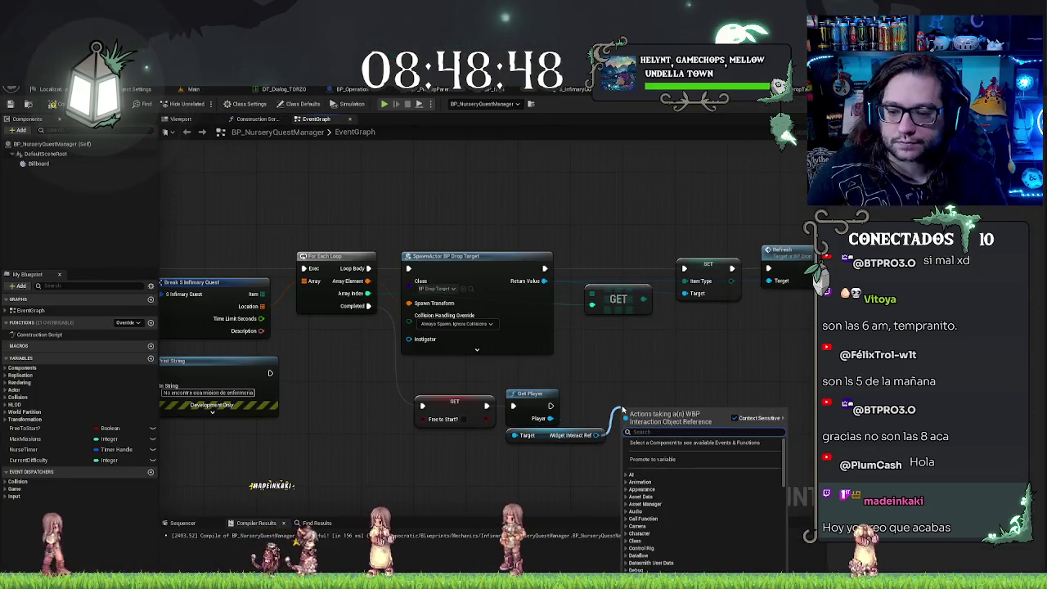
text(crea)
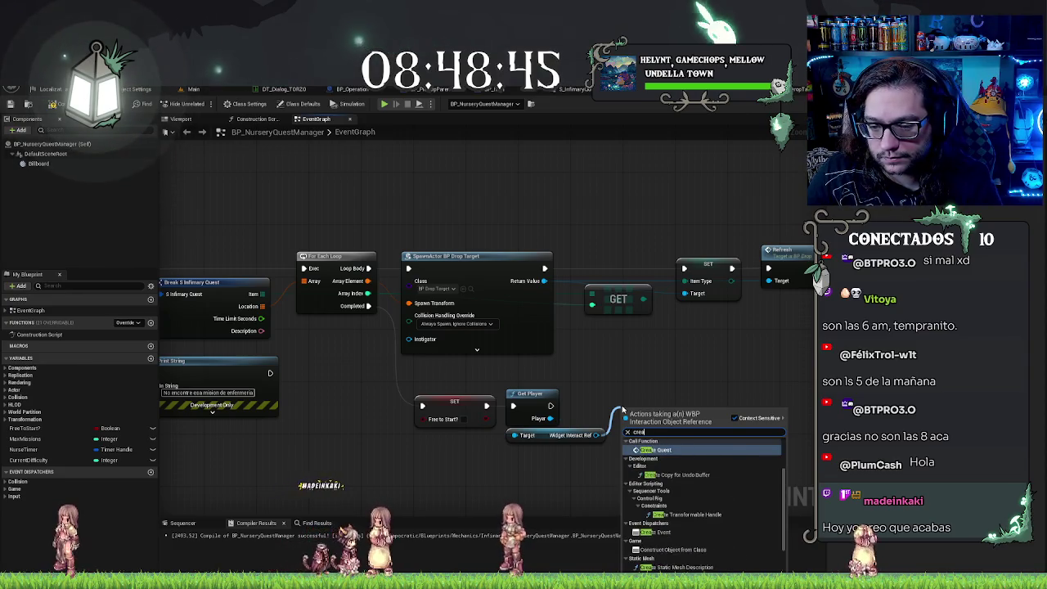
key(Return)
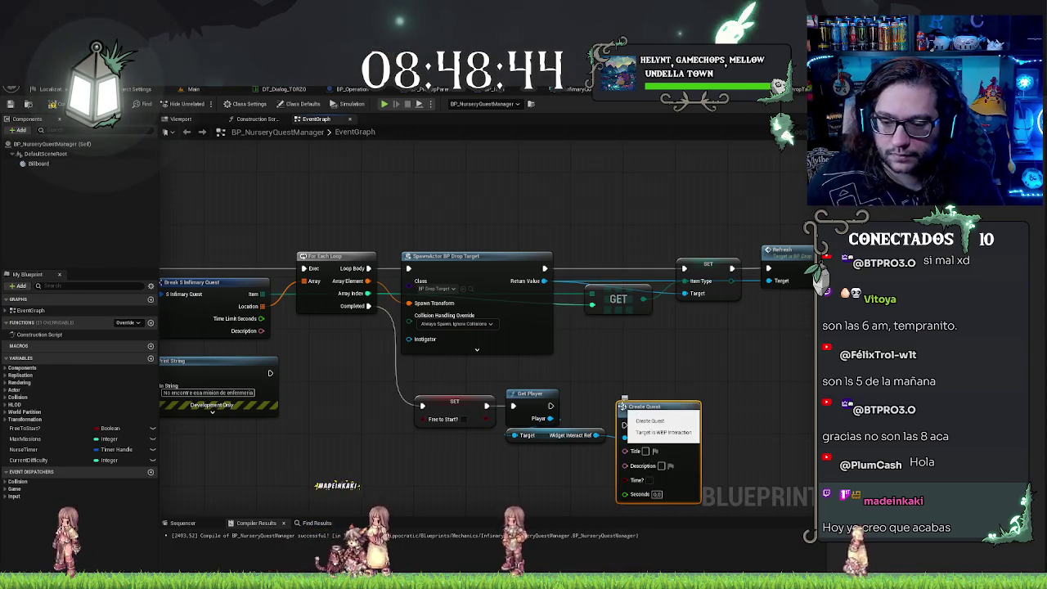
mouse_move(623, 403)
mouse_down()
mouse_move(624, 382)
mouse_move(549, 409)
mouse_up()
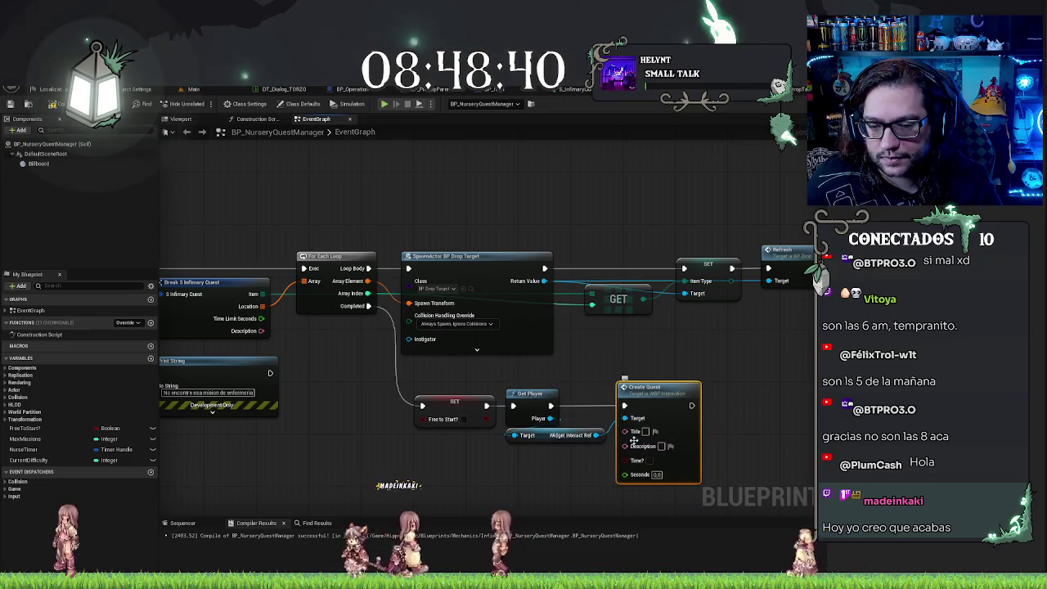
drag(260, 331, 636, 431)
text(Infirmary)
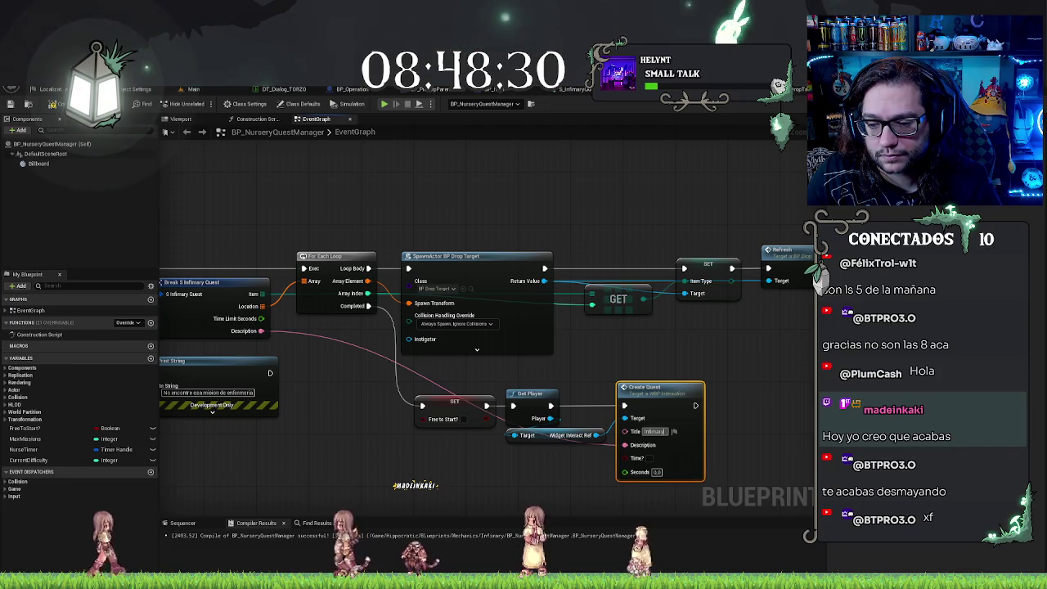
text( request)
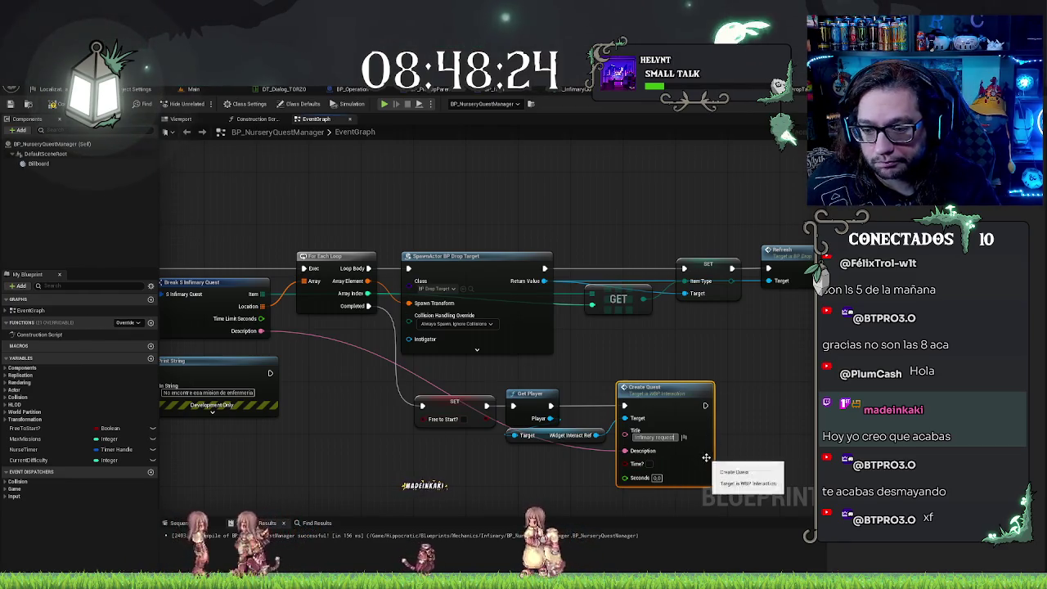
drag(351, 337, 416, 329)
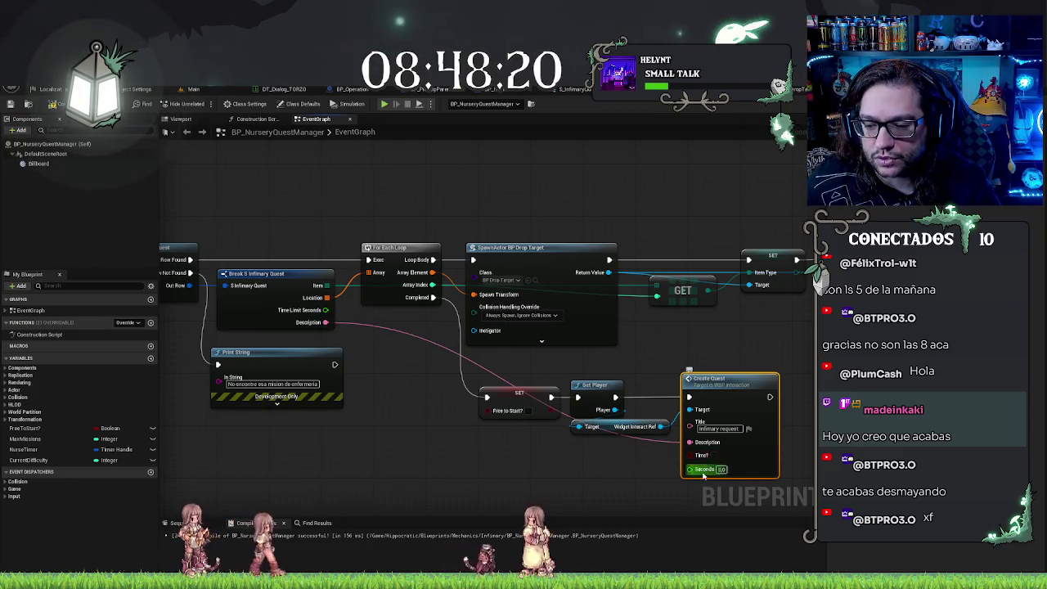
Step: Wire Time Limit Seconds through a reroute into Create Quest's Seconds, then compile the blueprint
mouse_move(321, 312)
mouse_down()
mouse_move(479, 432)
mouse_move(467, 463)
mouse_move(448, 455)
mouse_up()
text(gre)
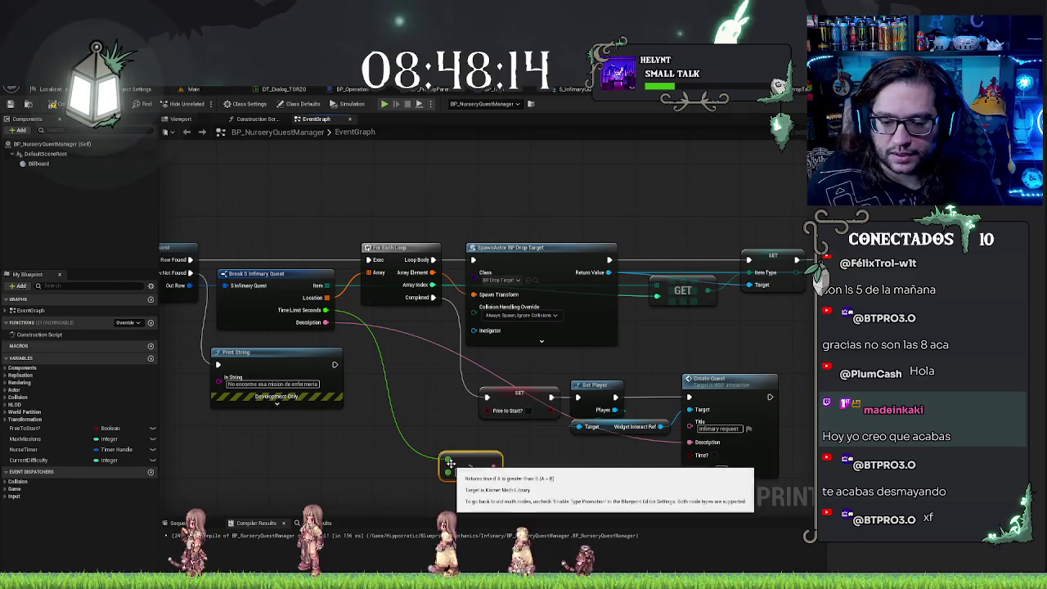
key(Return)
mouse_move(463, 466)
mouse_down()
mouse_move(596, 478)
mouse_move(577, 467)
mouse_move(690, 455)
mouse_up()
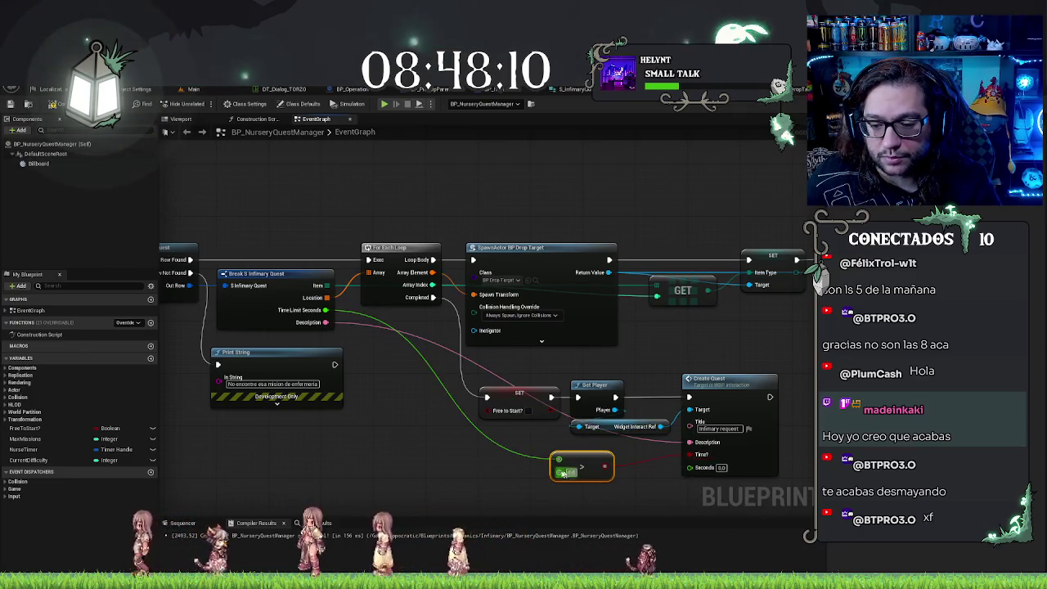
drag(559, 460, 326, 310)
double_click(507, 450)
mouse_move(512, 442)
mouse_down()
mouse_move(720, 455)
mouse_move(701, 468)
mouse_up()
drag(577, 466, 588, 454)
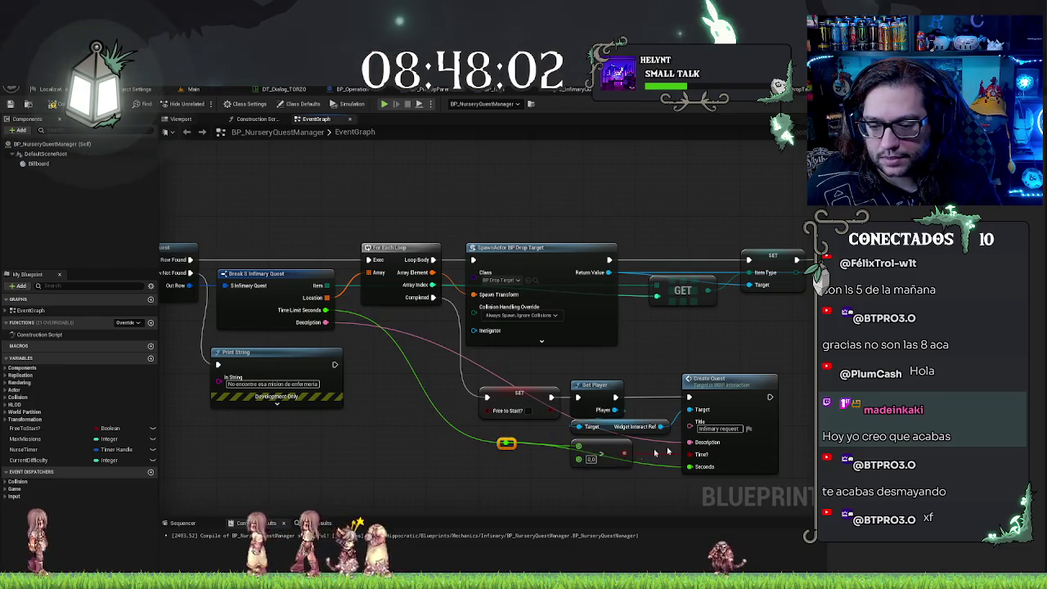
mouse_move(507, 442)
mouse_down()
mouse_move(506, 466)
mouse_move(545, 467)
mouse_up()
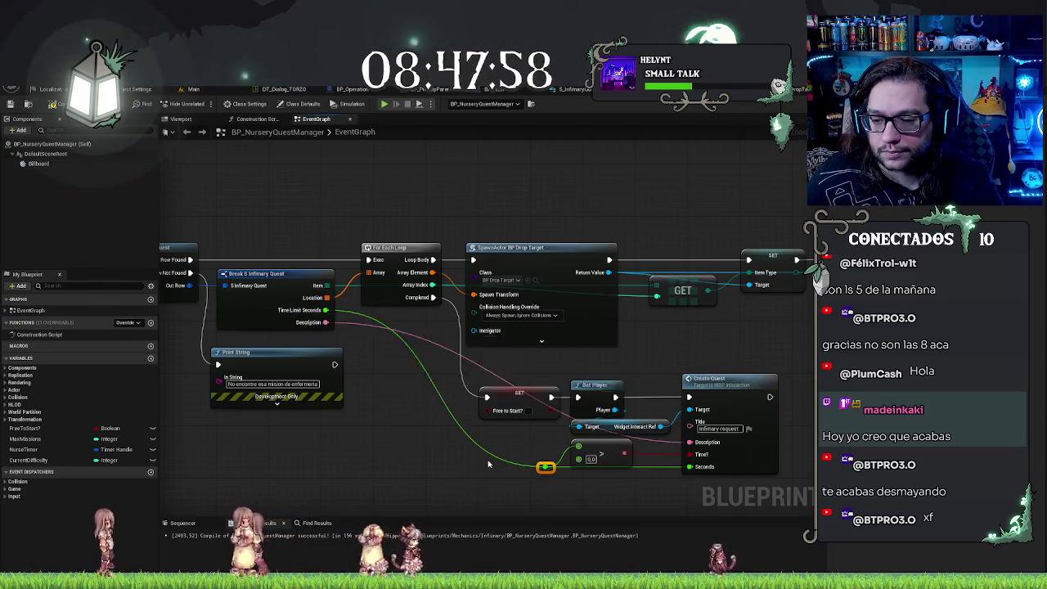
click(9, 103)
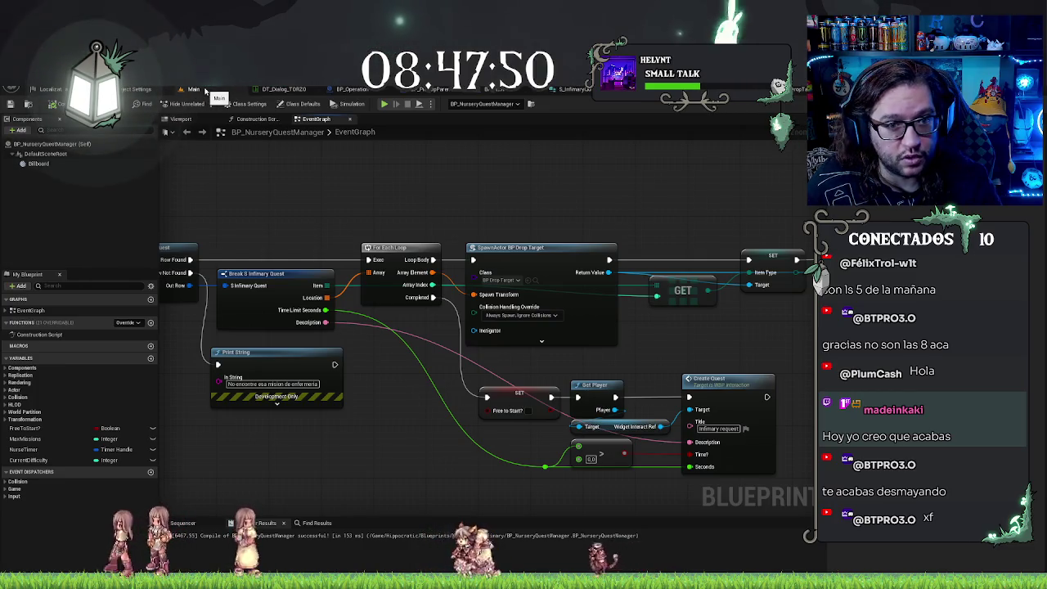
click(206, 92)
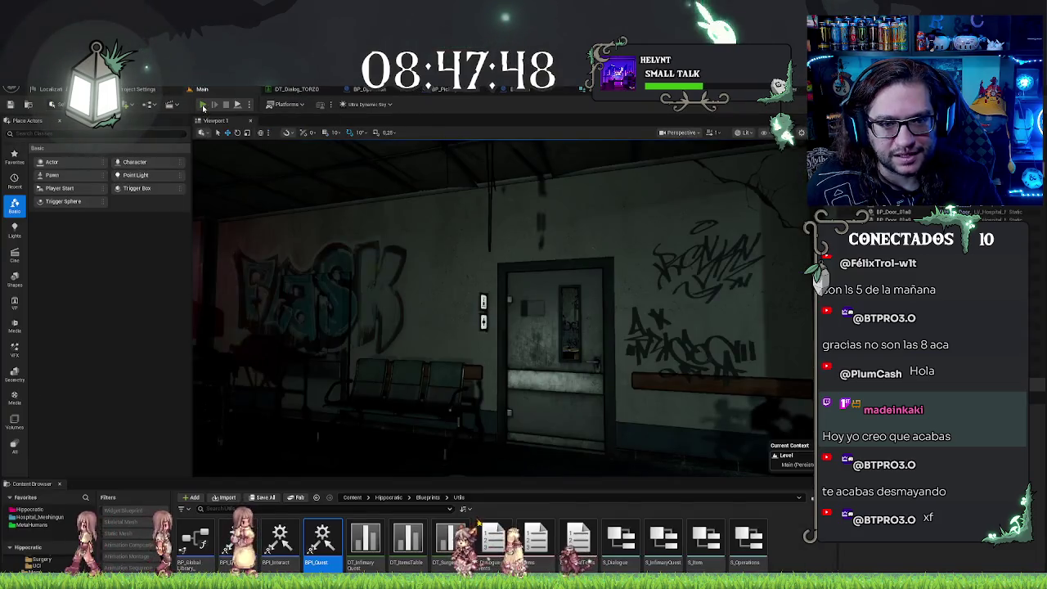
Step: Start a Play-in-Editor session with a narrower game view and focus the running game
key(alt+p)
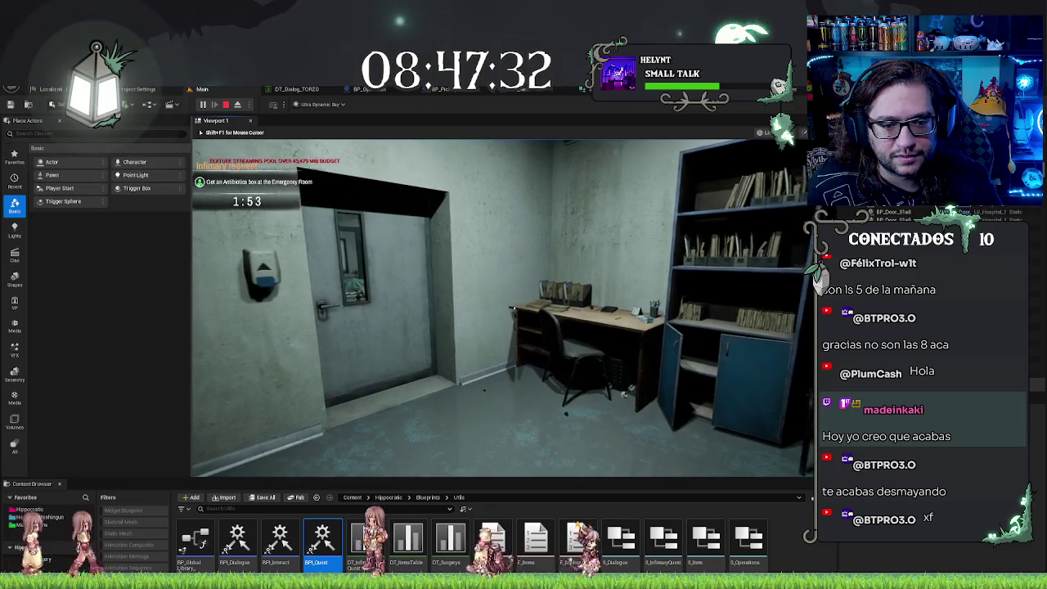
click(194, 268)
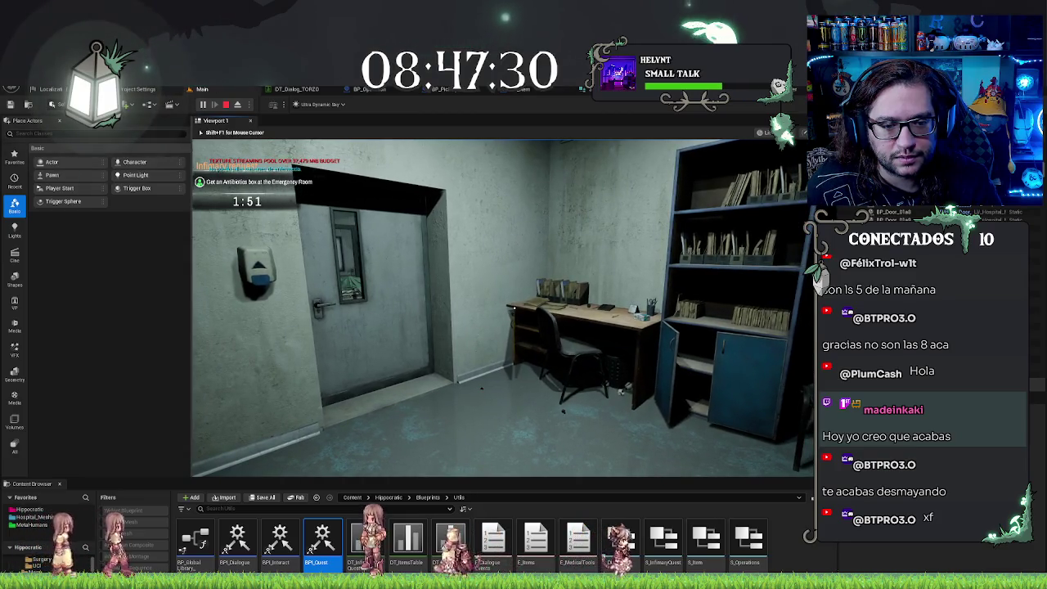
drag(191, 266, 332, 266)
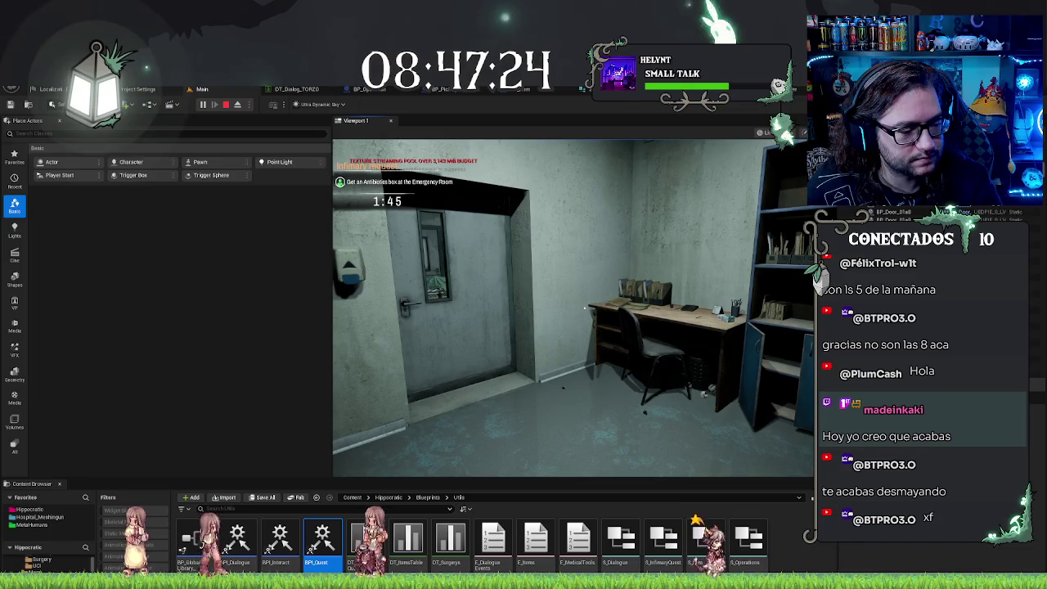
click(477, 314)
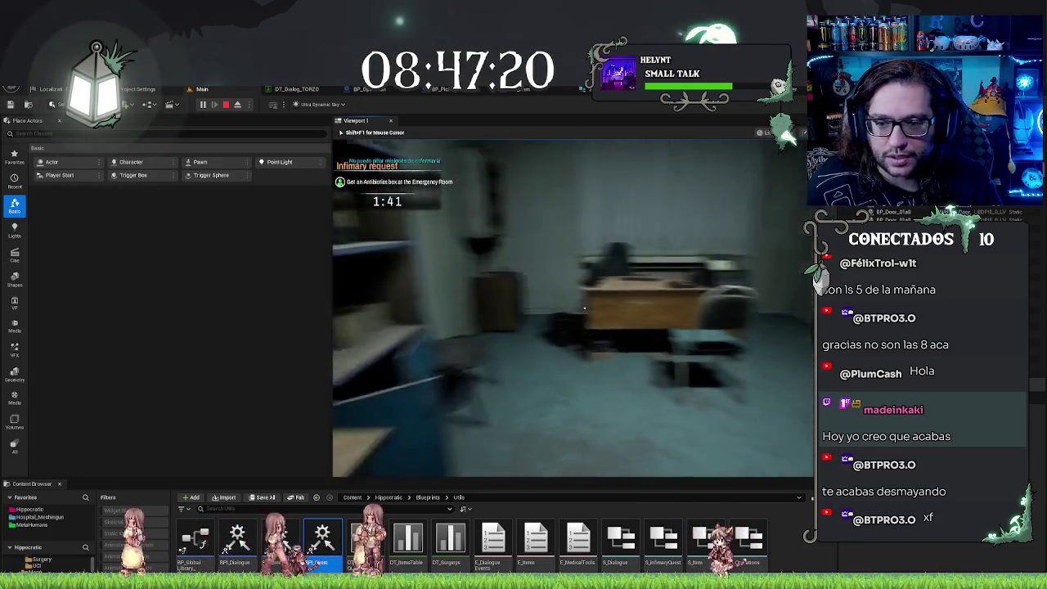
Step: Walk into the infirmary watching the Infimary request timer count down, then end the playtest
key(w)
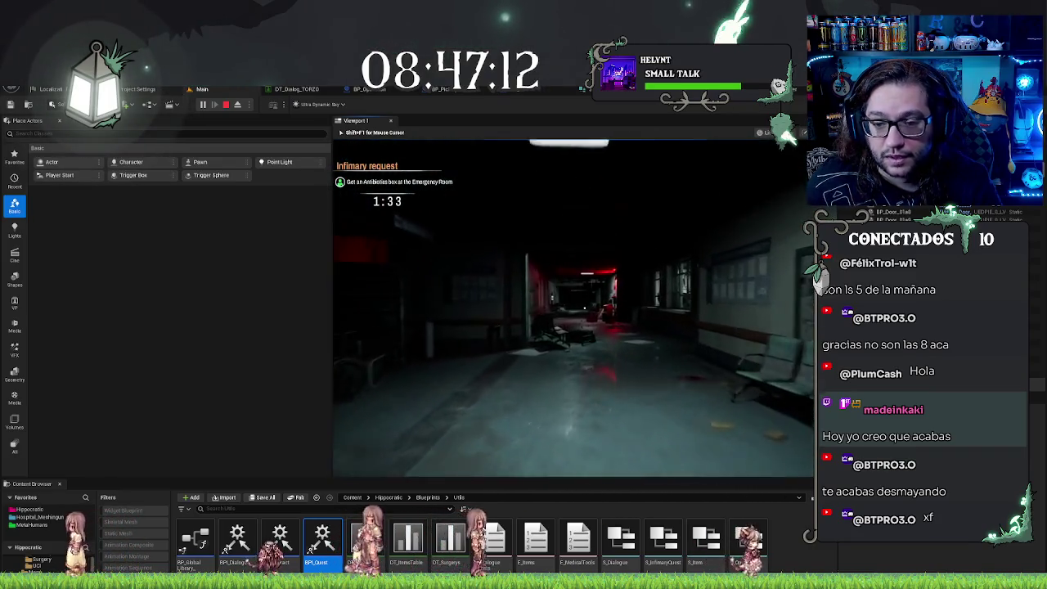
key(w)
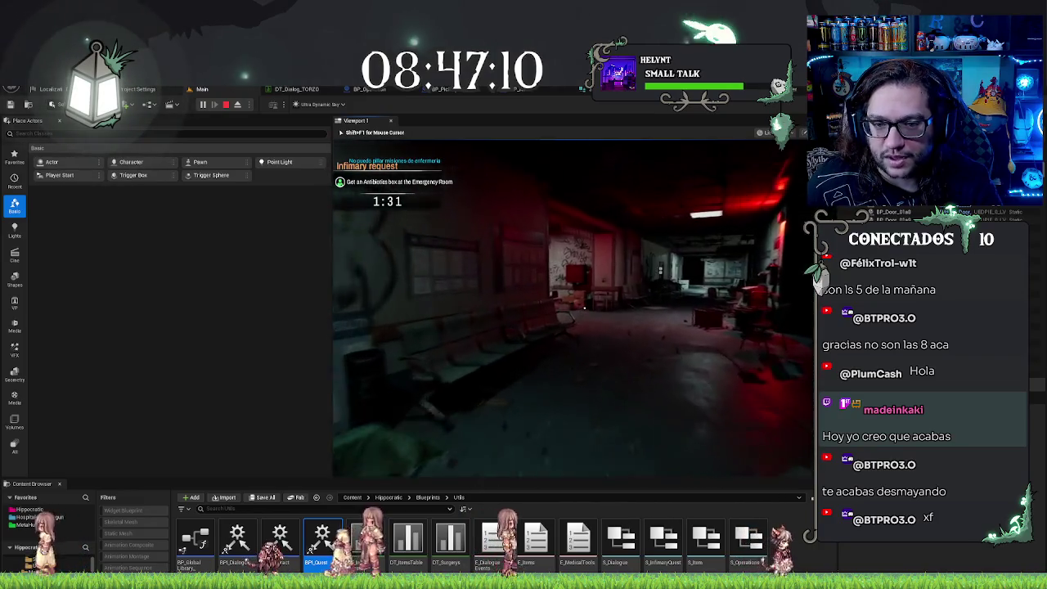
key(w)
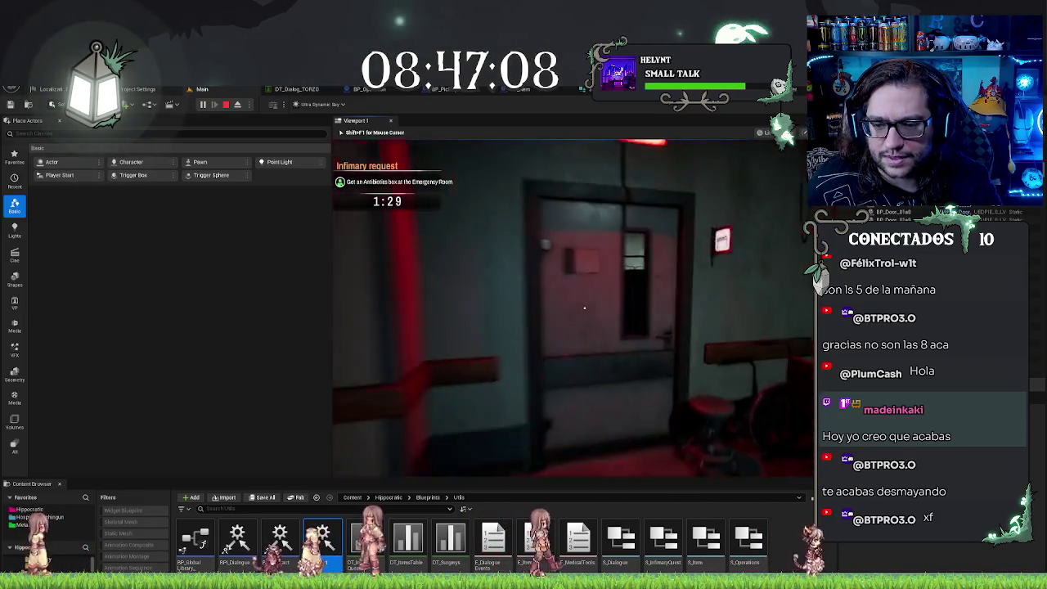
key(e)
key(w)
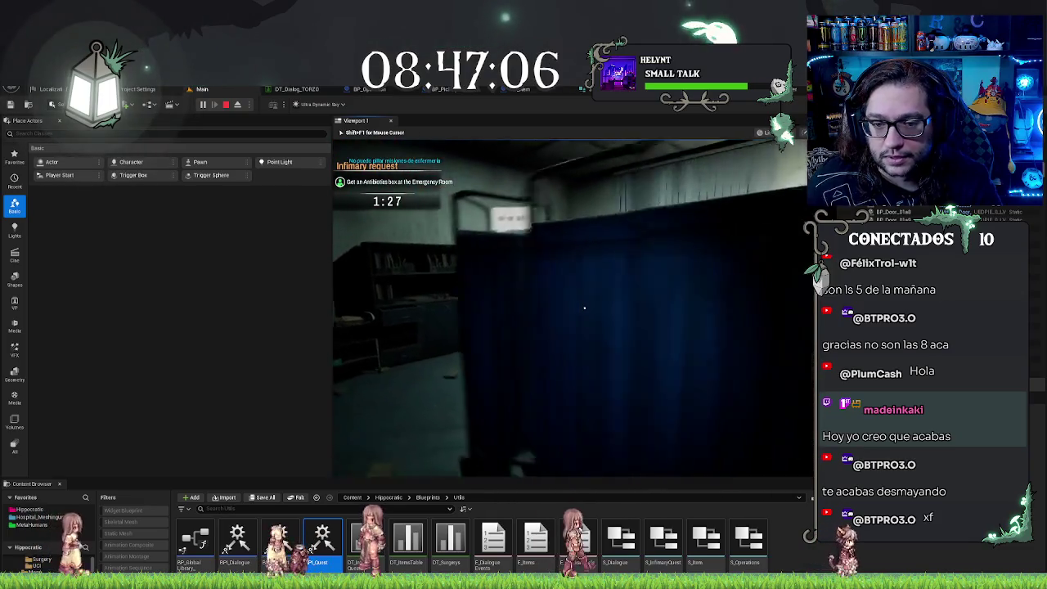
key(w)
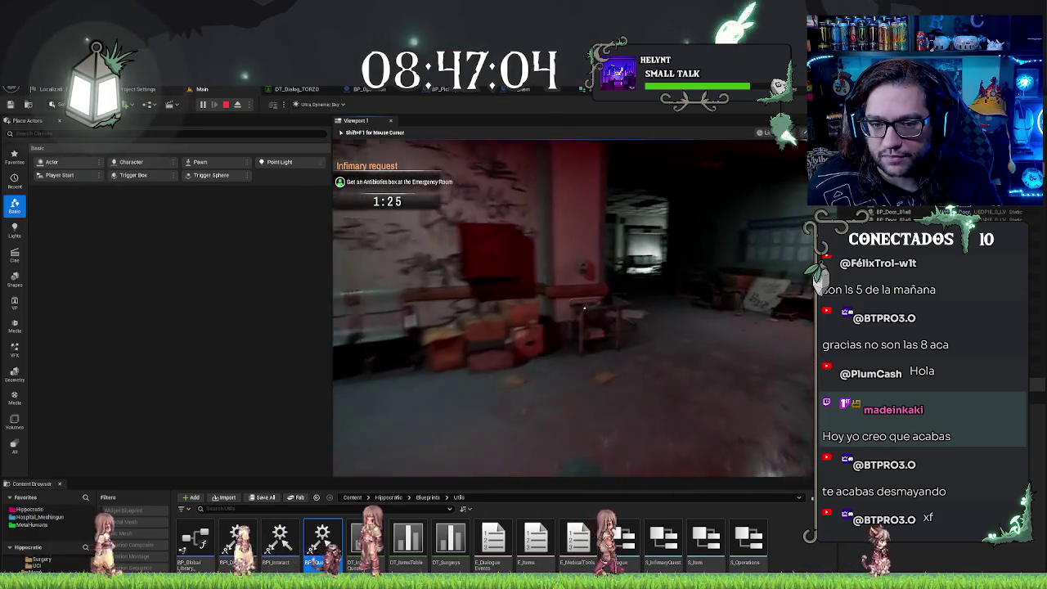
key(w)
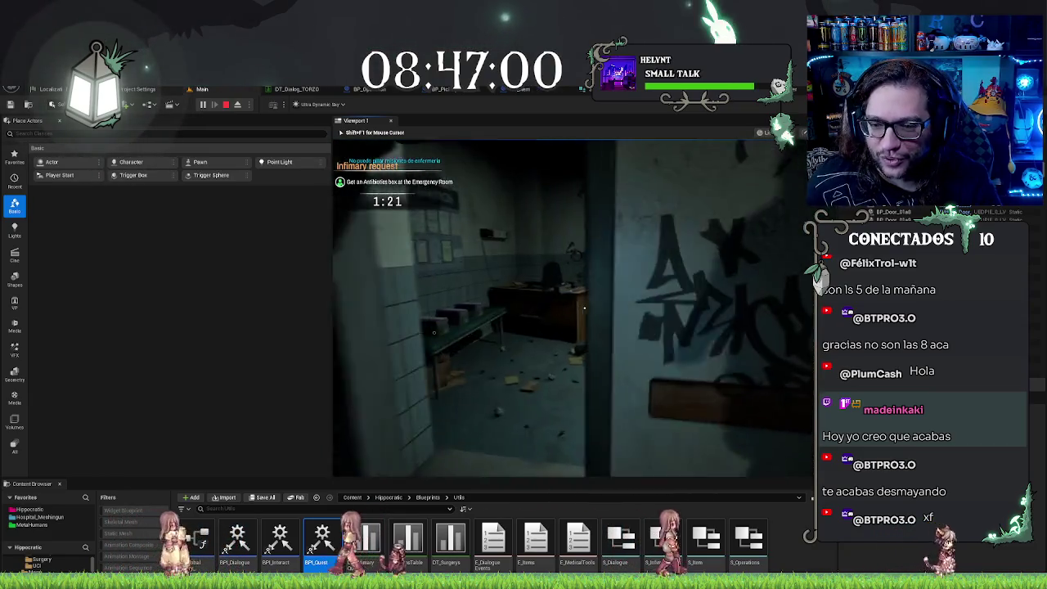
key(w)
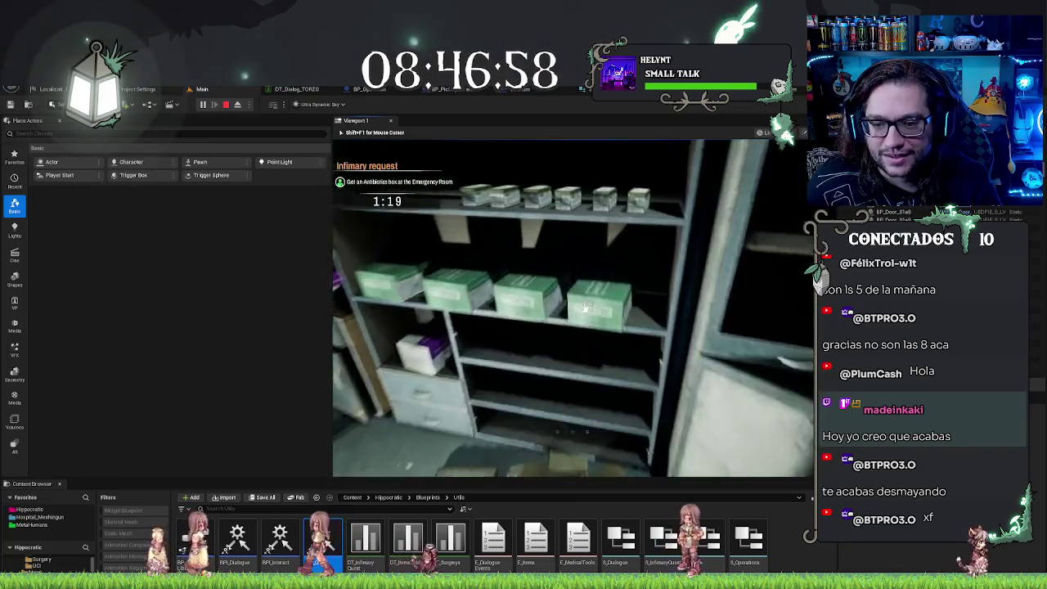
key(w)
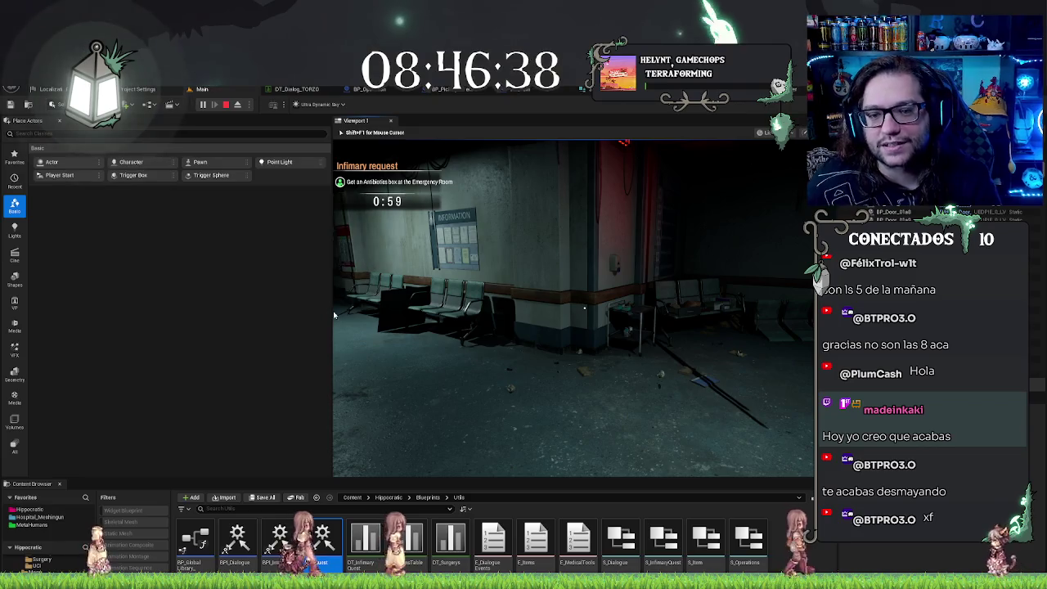
key(Escape)
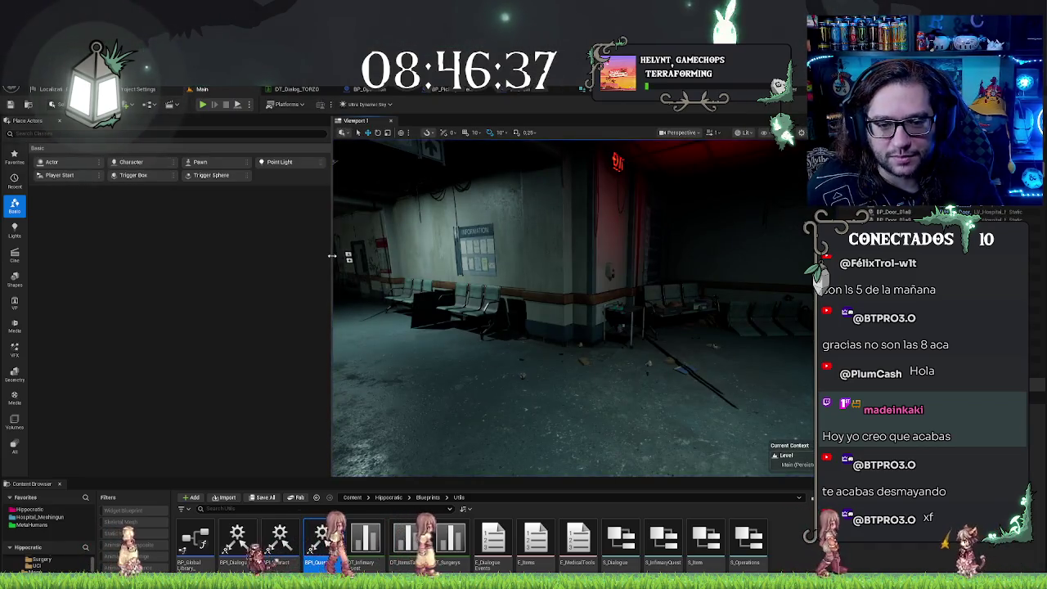
Step: Widen the level view, aim the editor camera down the waiting-room corridor, and return to WBP_Interaction's event graph
mouse_move(332, 255)
mouse_down()
mouse_move(150, 258)
mouse_move(191, 260)
mouse_up()
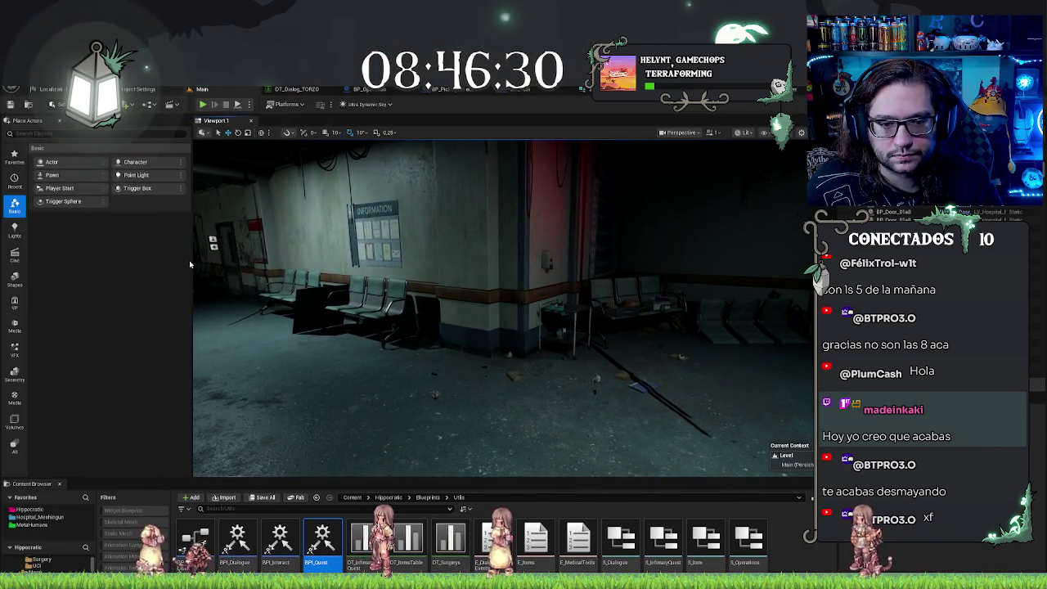
drag(262, 270, 221, 311)
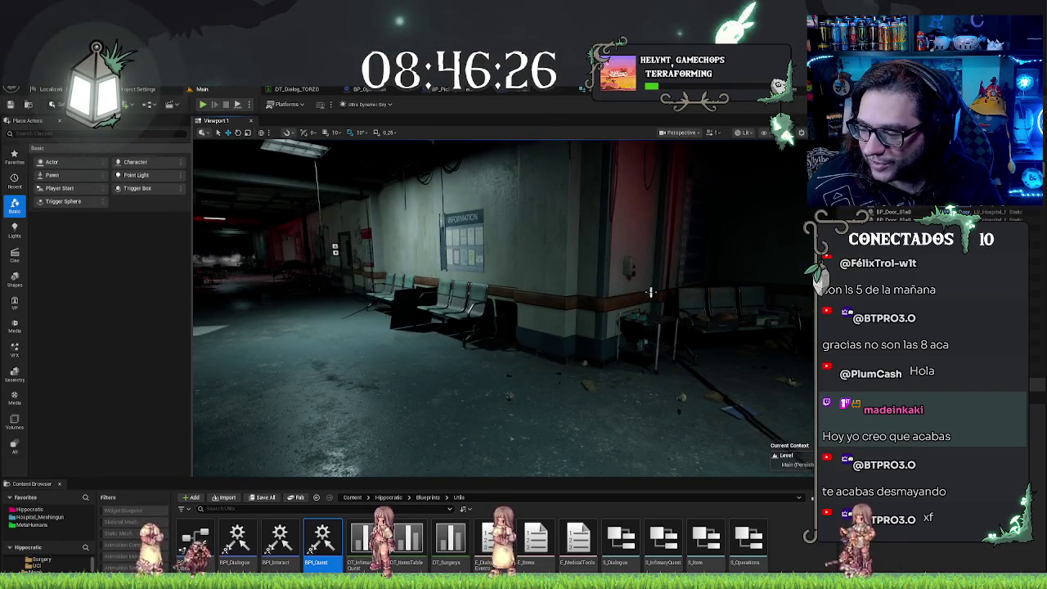
drag(644, 305, 605, 327)
mouse_move(619, 362)
mouse_down()
mouse_move(572, 362)
mouse_move(586, 355)
mouse_up()
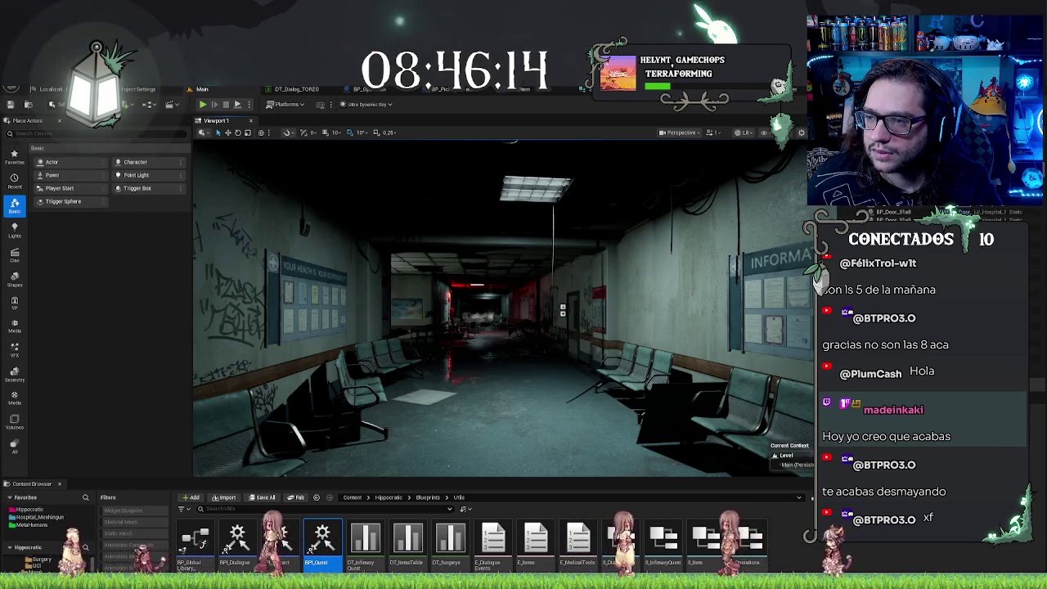
key(ctrl+Tab)
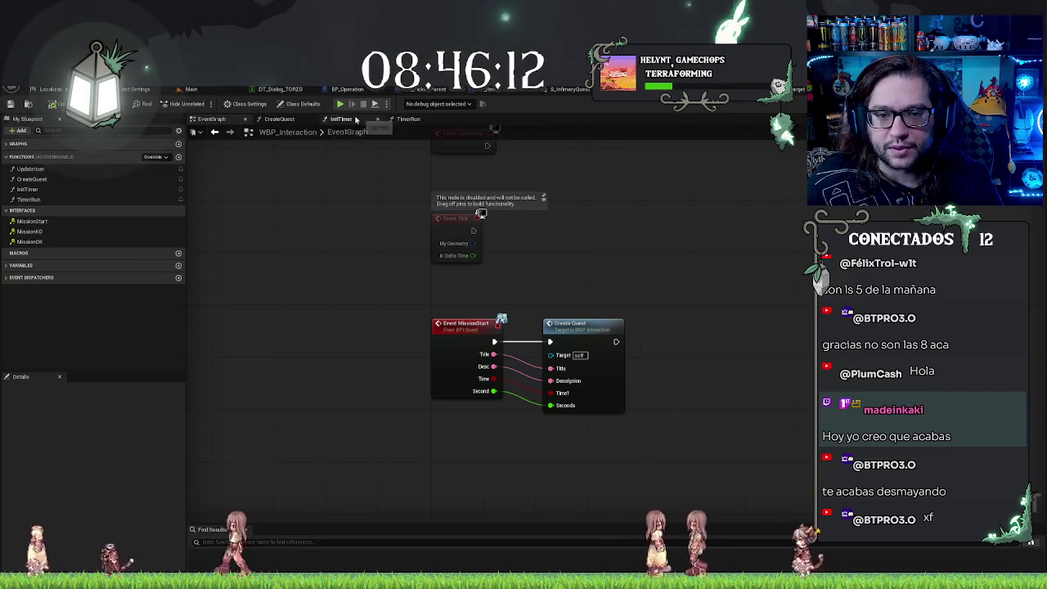
Step: View InitTimer, then open TimerRun and search 'pad' off Round to Integer64's result without adding a node
click(341, 119)
click(409, 119)
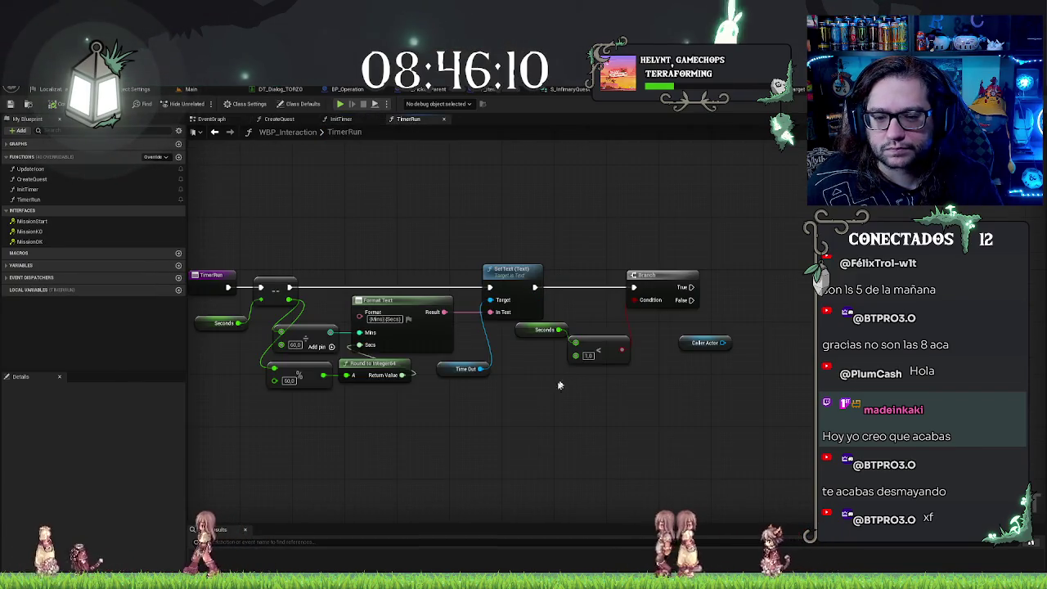
drag(488, 360, 498, 376)
text(pad)
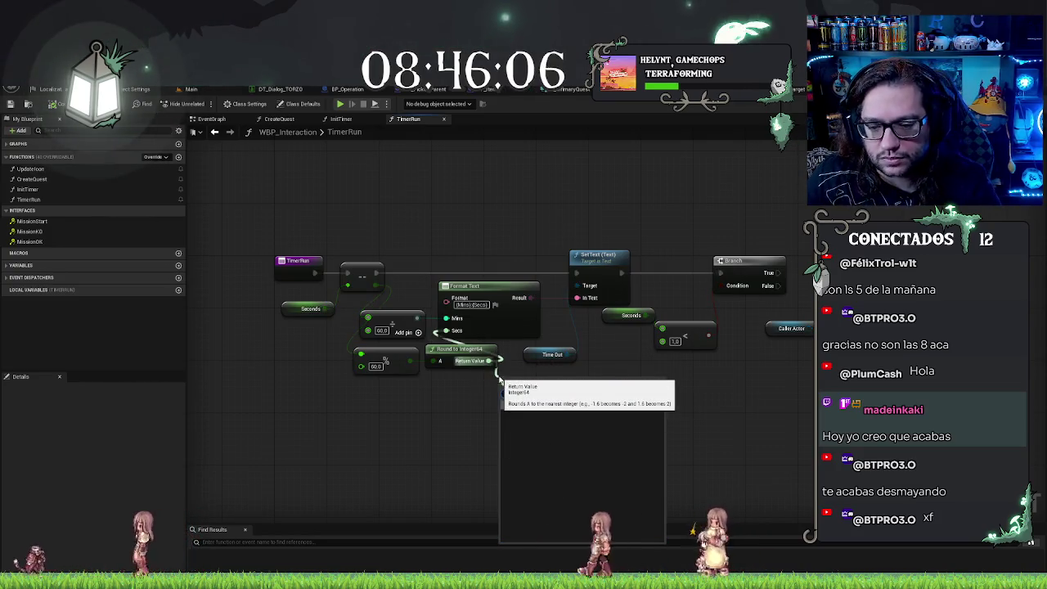
key(Escape)
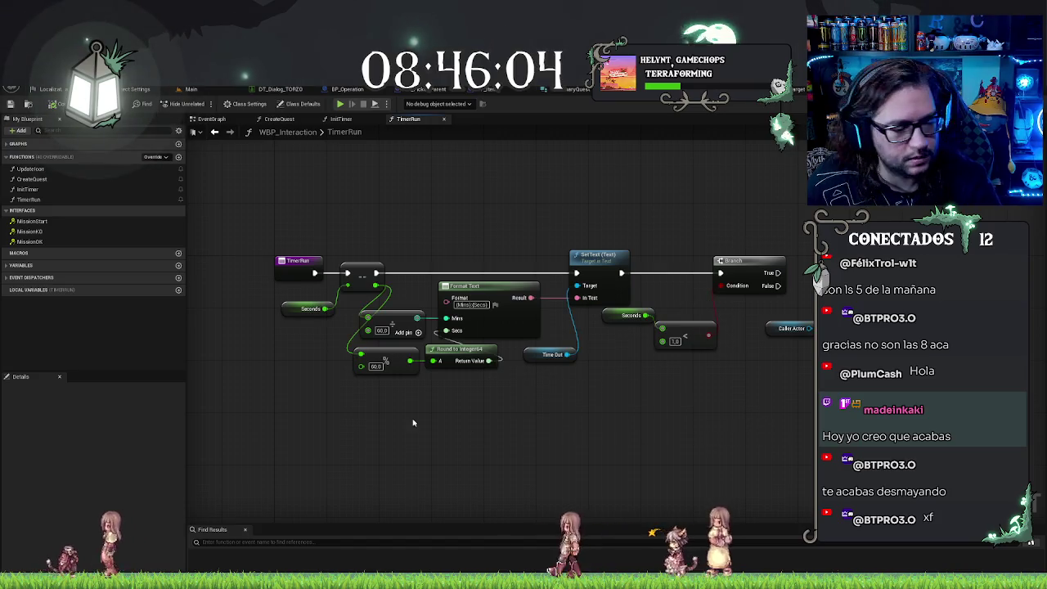
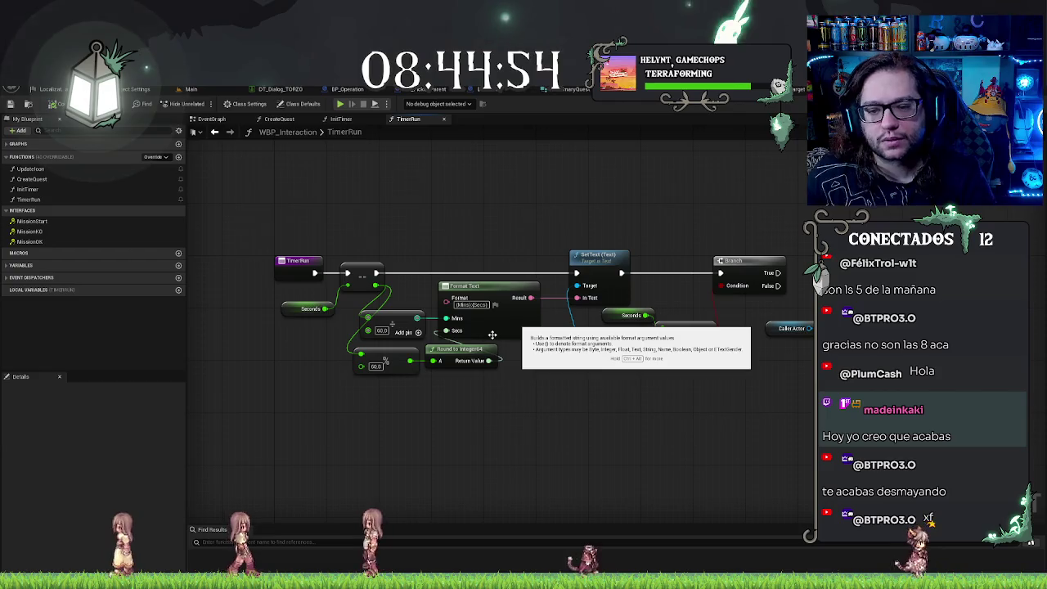
Step: Add a To Text (Integer64) node fed by the rounded seconds, replacing a wrongly chosen converter
alt+click(448, 318)
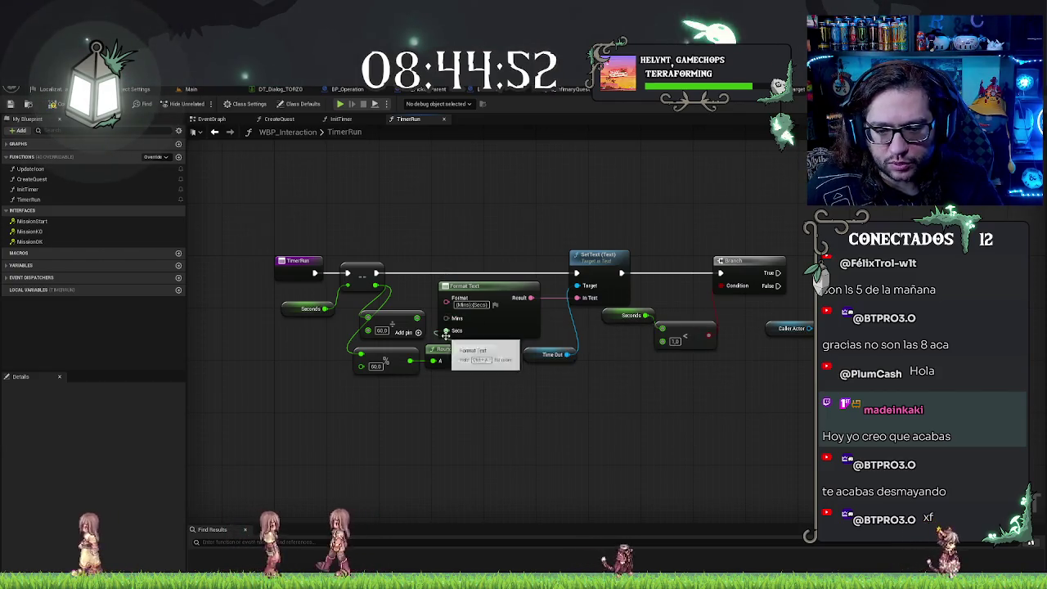
drag(488, 361, 512, 423)
text(o text)
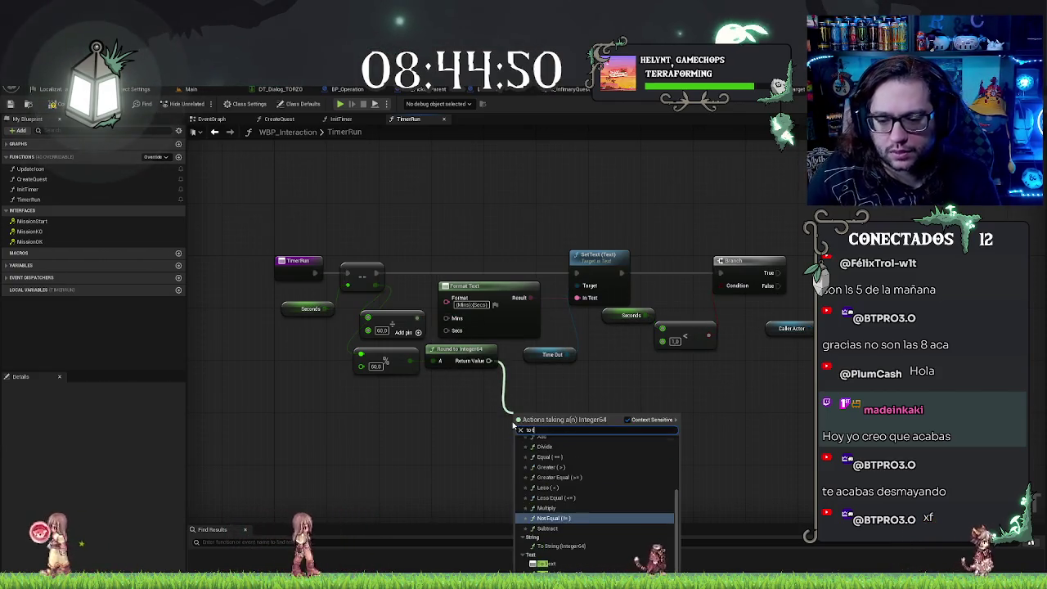
key(Return)
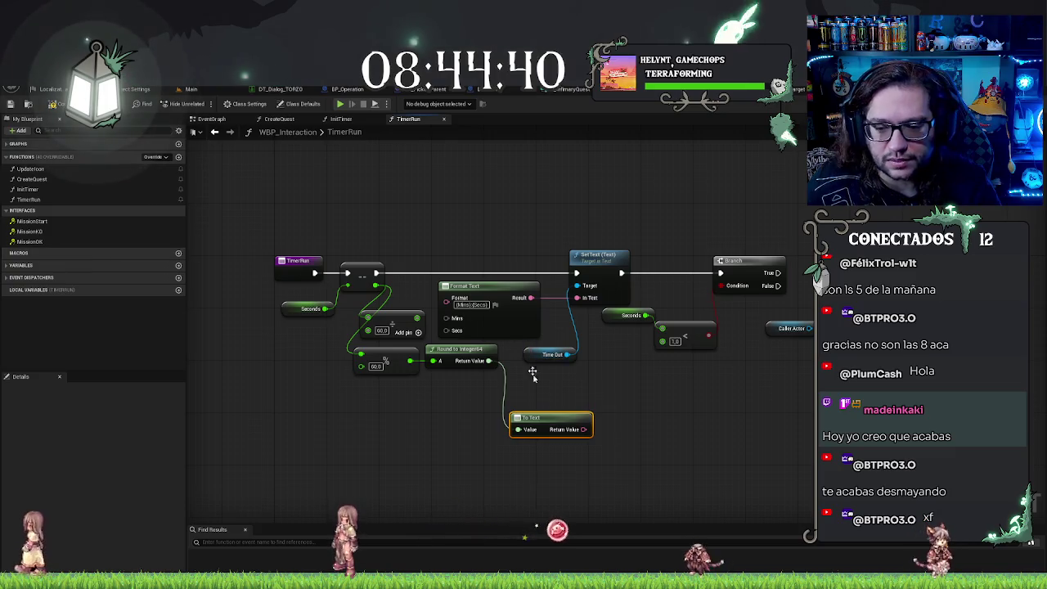
key(Delete)
drag(488, 361, 490, 413)
text(to text)
click(539, 454)
click(539, 429)
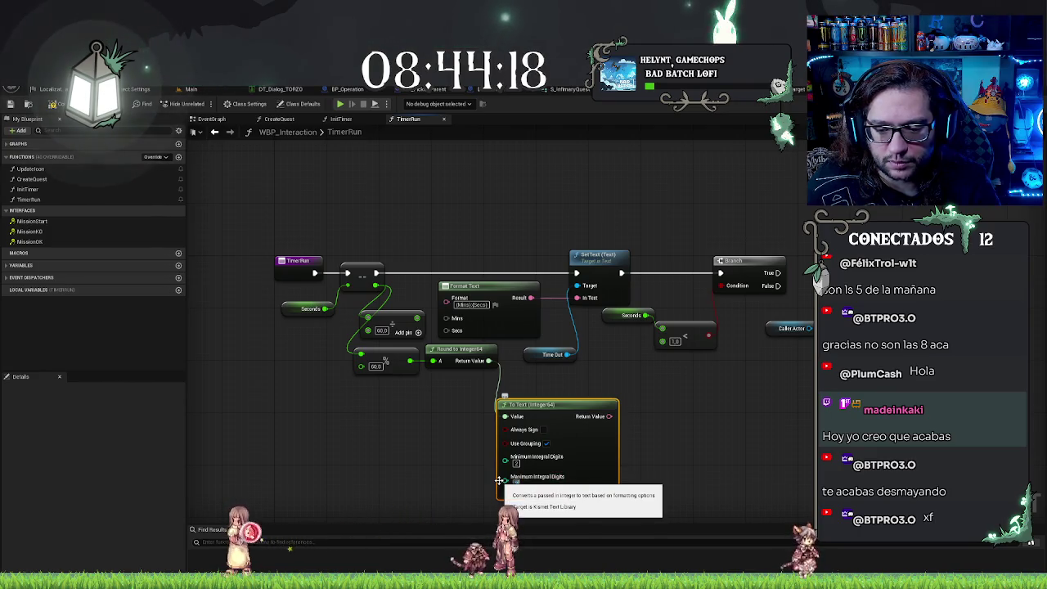
click(658, 422)
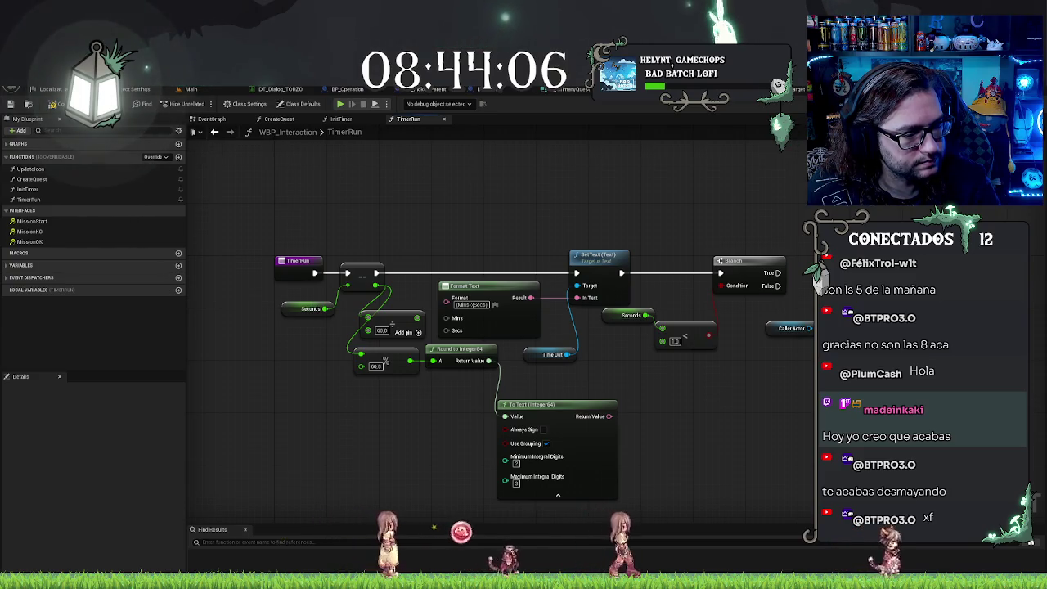
Step: Connect the seconds text to Format Text's Secs and wire a duplicate converter to the modulo result
mouse_move(608, 415)
mouse_down()
mouse_move(458, 350)
mouse_move(446, 330)
mouse_up()
drag(541, 413, 470, 394)
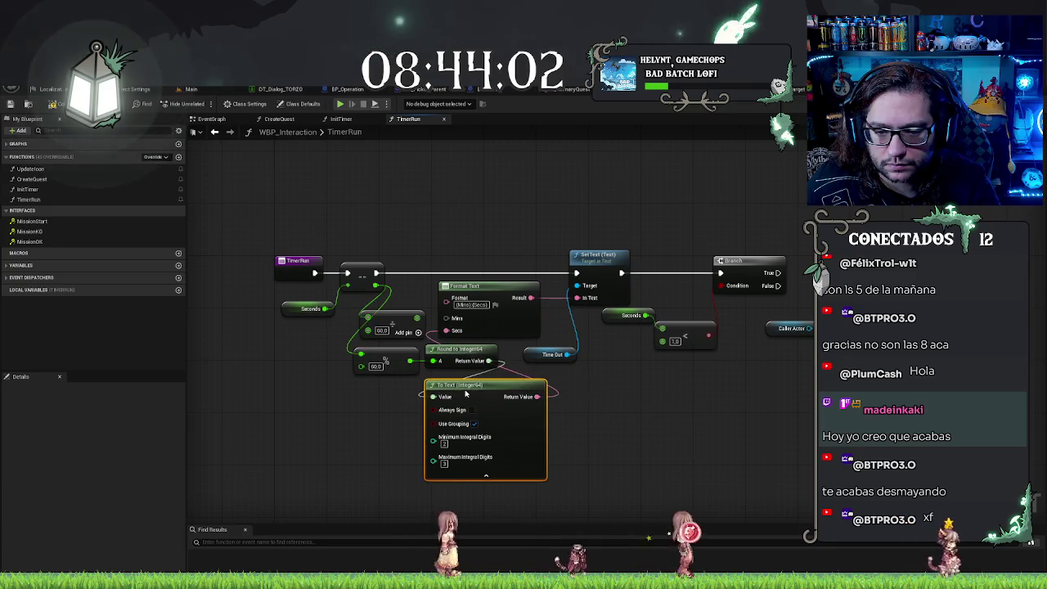
key(ctrl+c)
key(ctrl+v)
mouse_move(361, 366)
mouse_down()
mouse_move(327, 426)
mouse_move(337, 368)
mouse_up()
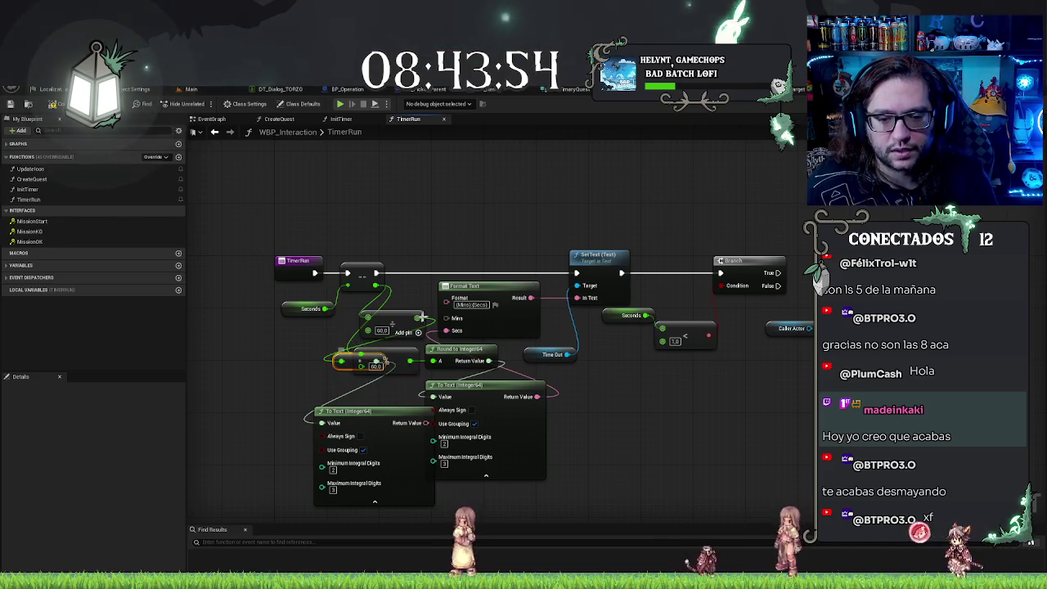
Step: Round the divide result to Integer64 and connect it to the lower To Text node, discarding a float version
right_click(418, 319)
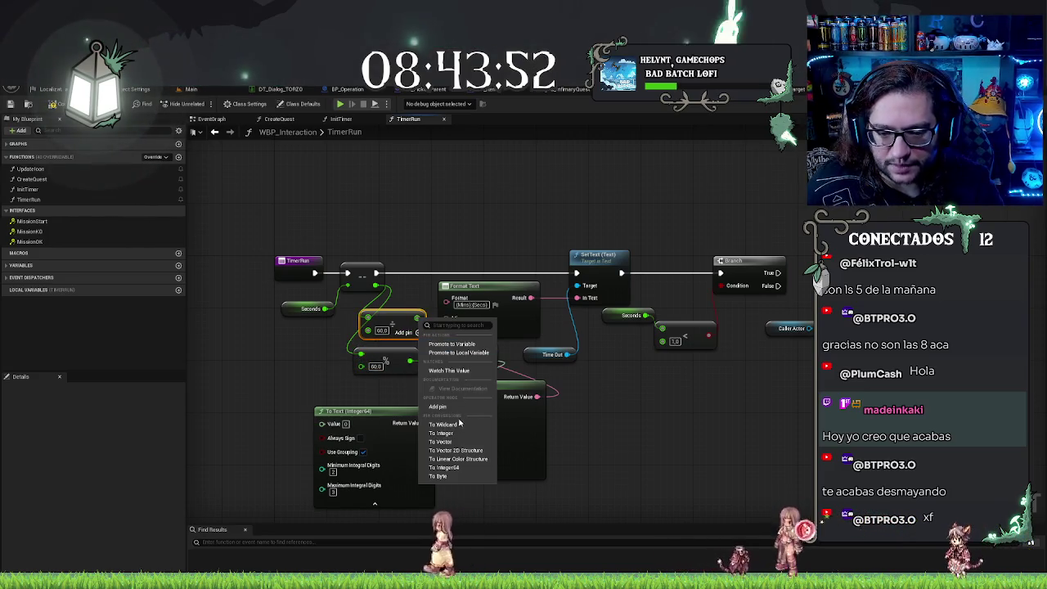
click(441, 433)
mouse_move(417, 322)
mouse_down()
mouse_move(311, 428)
mouse_move(304, 421)
mouse_move(321, 423)
mouse_up()
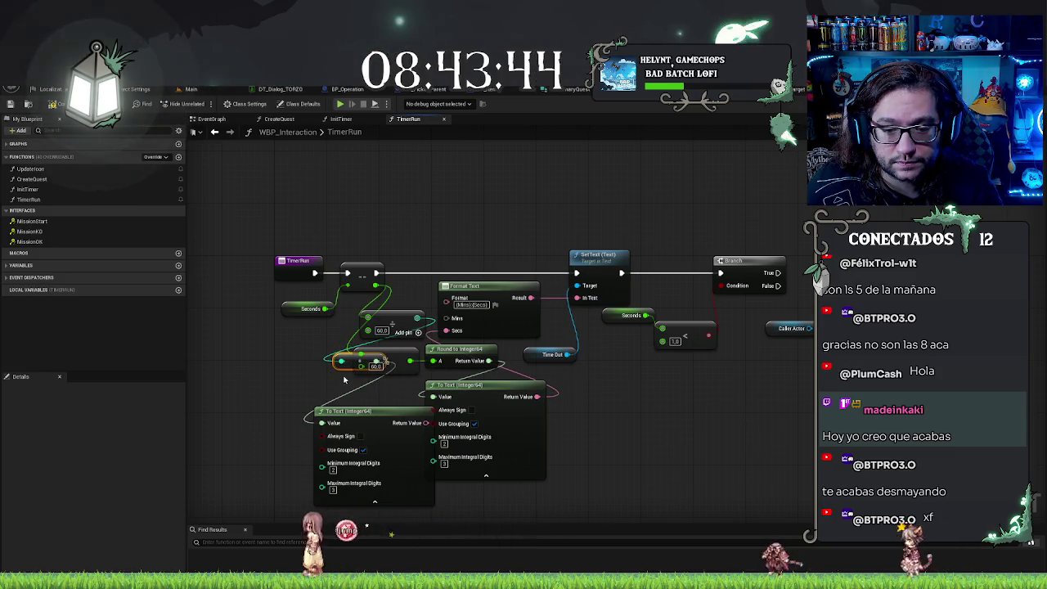
drag(417, 317, 195, 369)
text(to text)
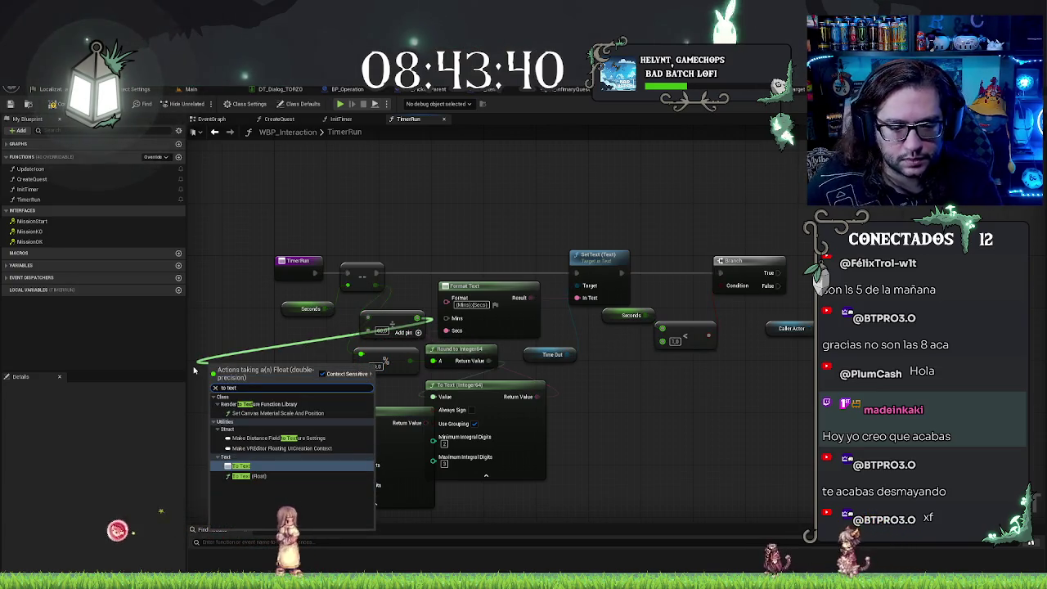
click(270, 471)
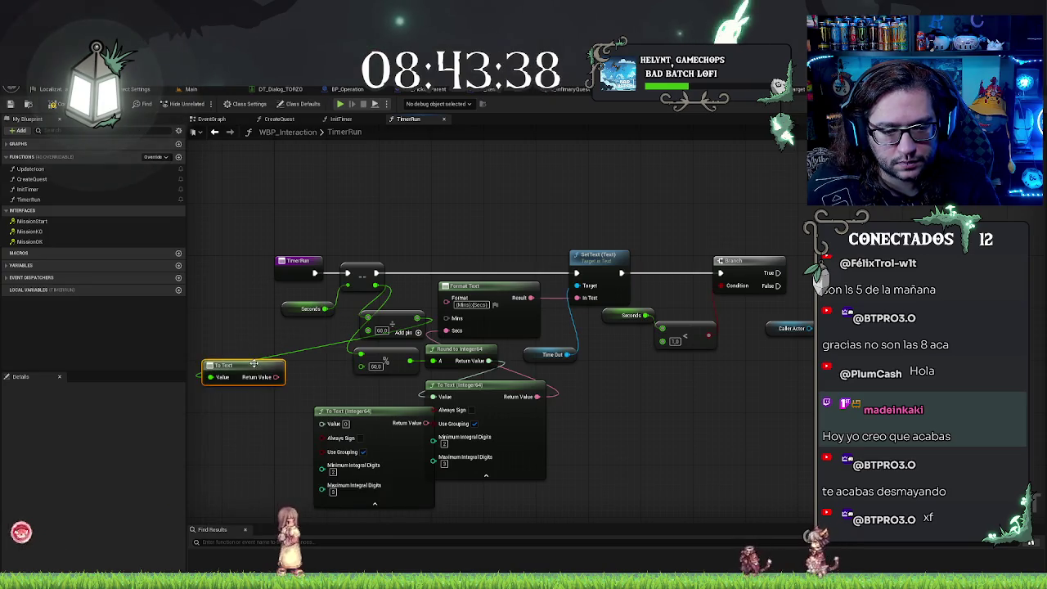
key(Delete)
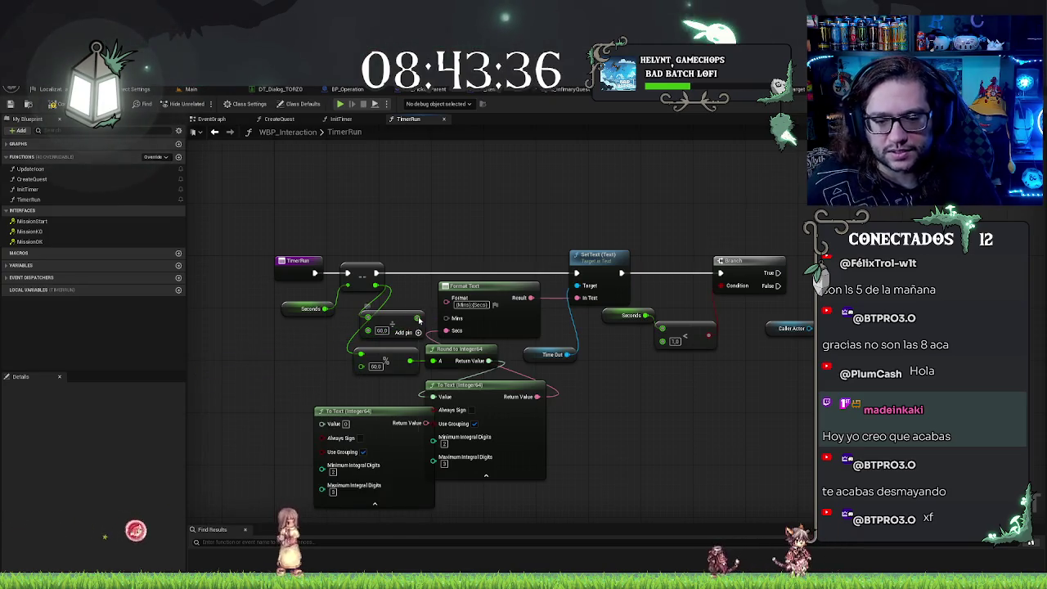
right_click(419, 321)
click(467, 468)
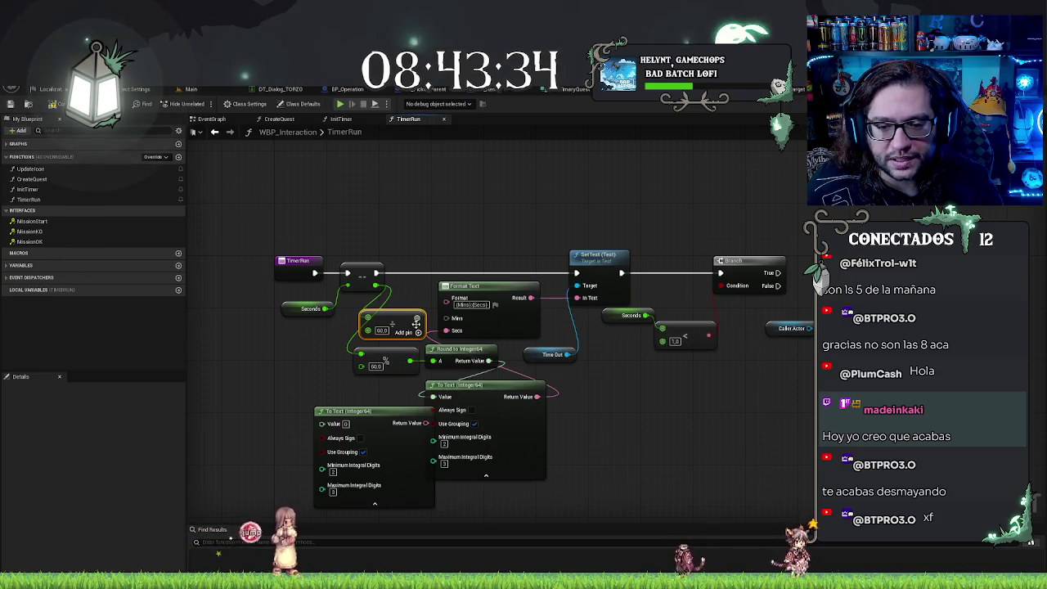
mouse_move(417, 319)
mouse_down()
mouse_move(341, 429)
mouse_move(323, 423)
mouse_up()
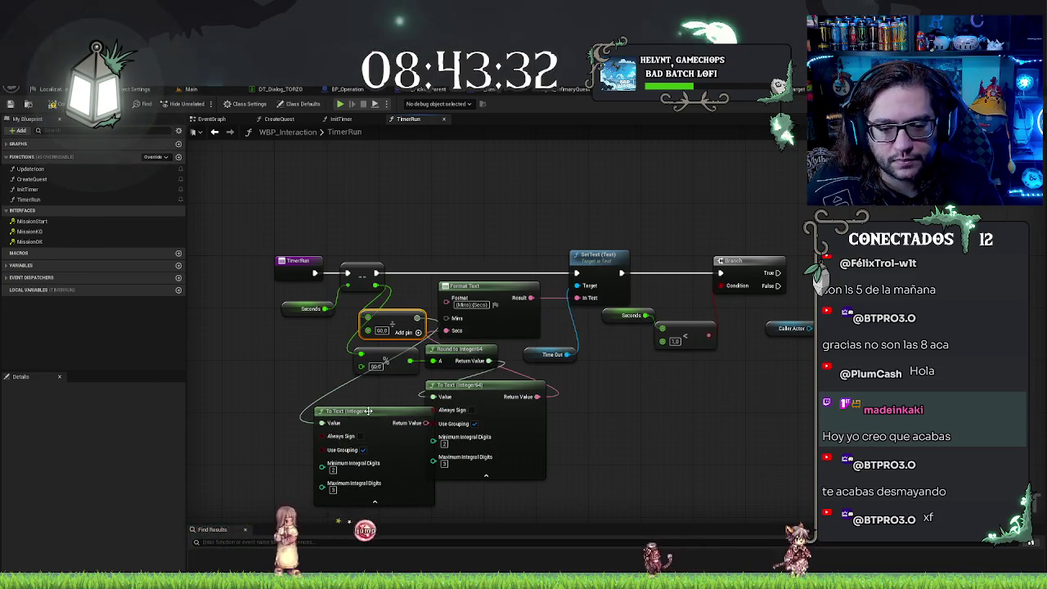
Step: Feed the minutes text into Format Text's Mins and align the two To Text nodes
drag(476, 385, 504, 383)
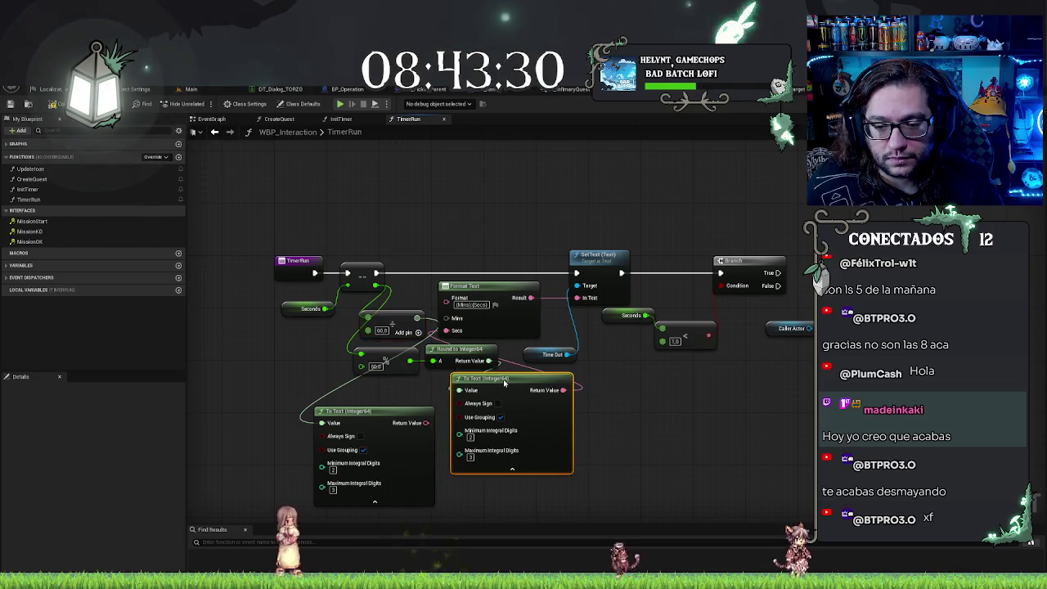
drag(392, 409, 406, 383)
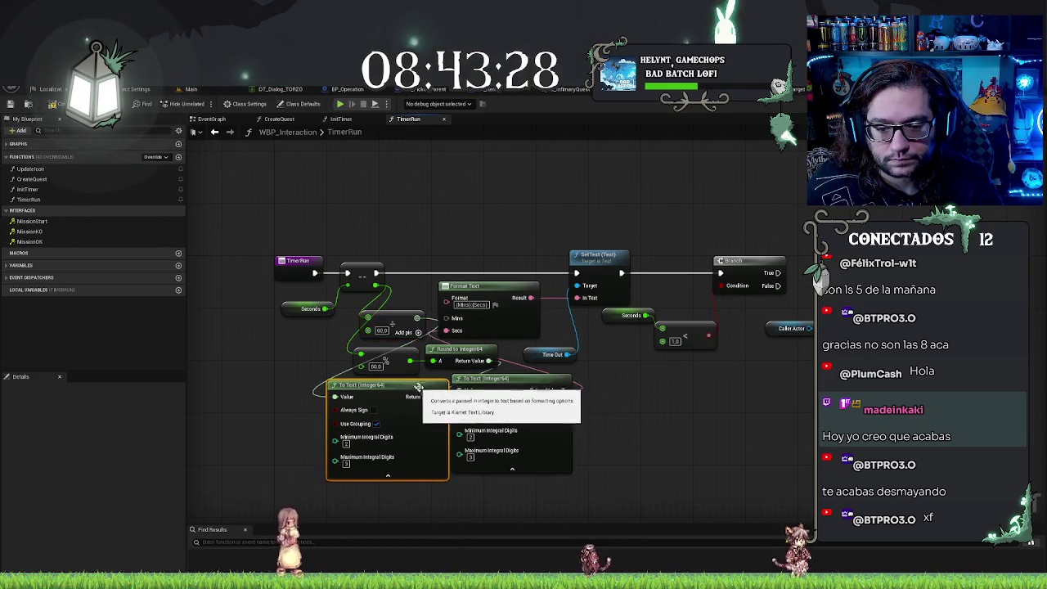
drag(447, 317, 449, 318)
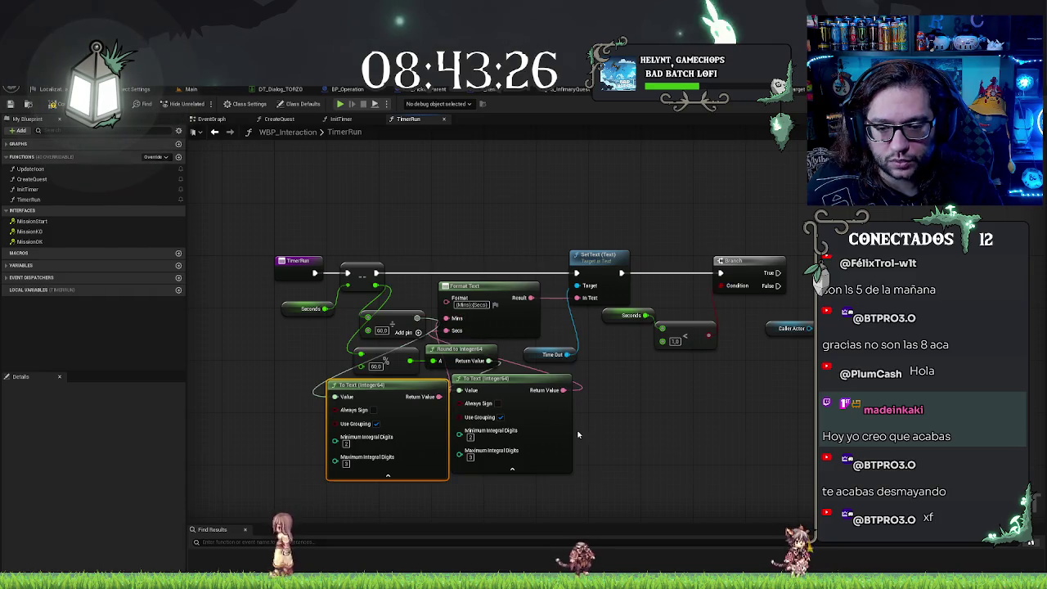
drag(423, 388, 422, 382)
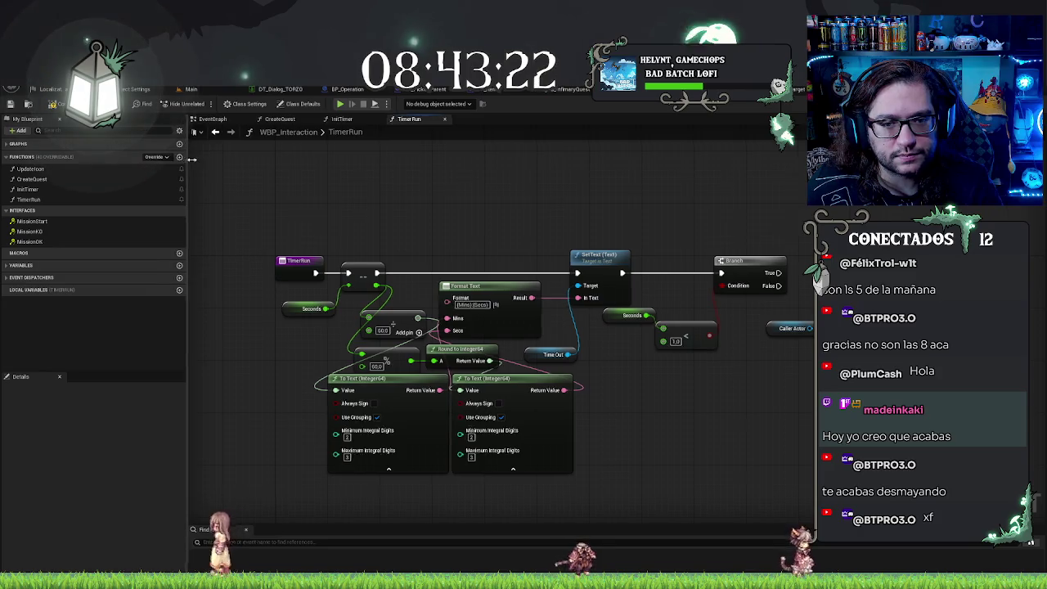
click(192, 88)
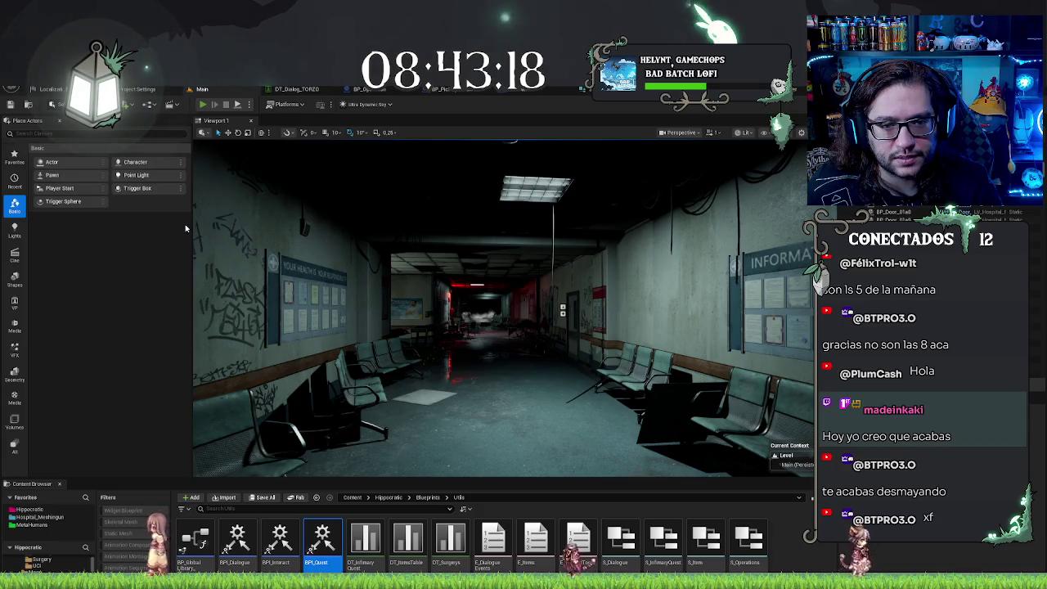
Step: Play-test by placing the Basic Drugs box on the counter, then open the BPI_Quest interface
key(alt+p)
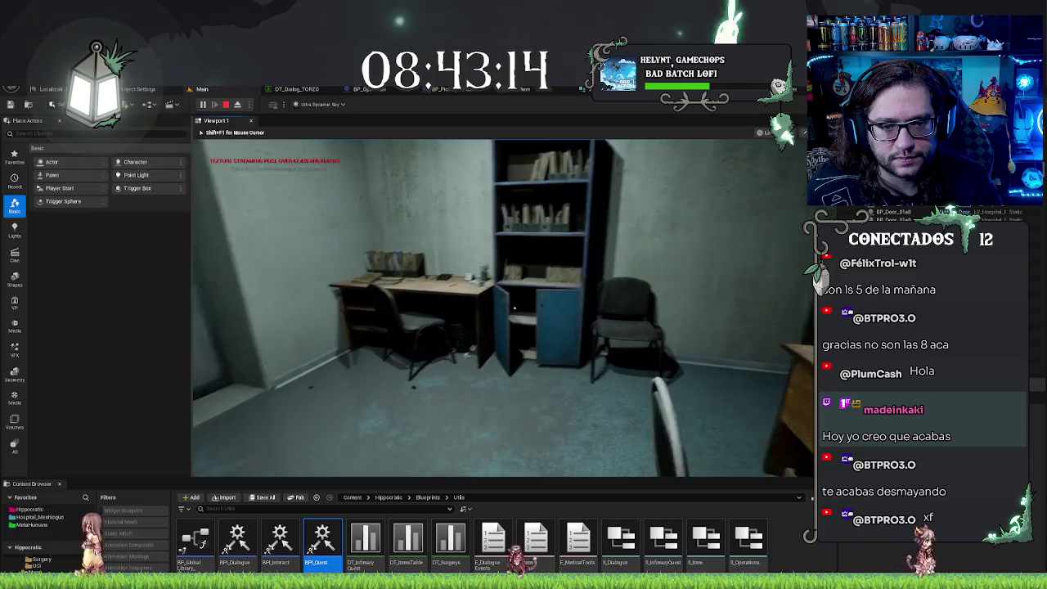
drag(190, 252, 290, 247)
click(327, 248)
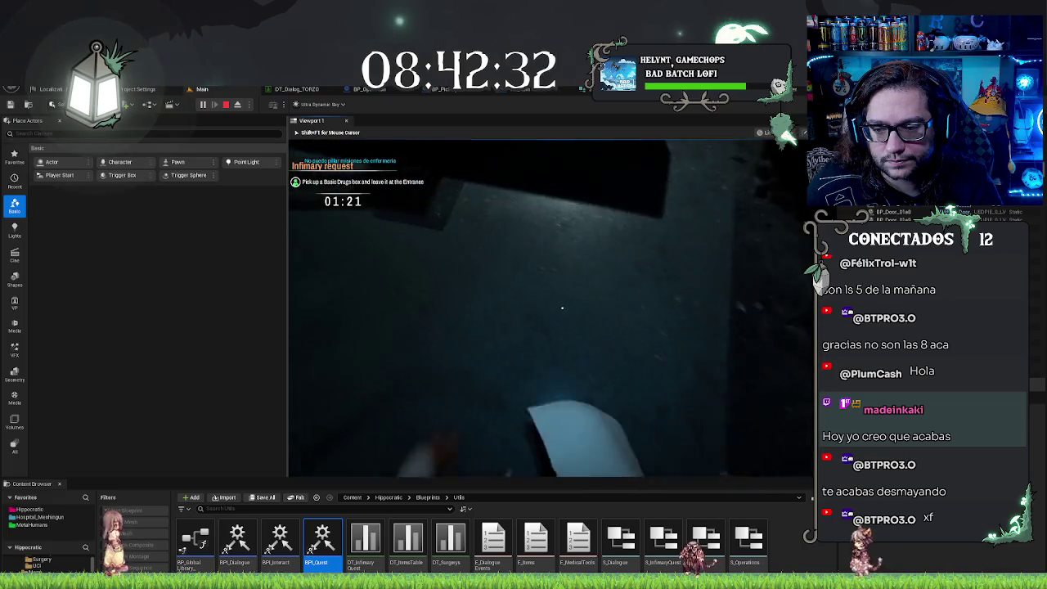
key(e)
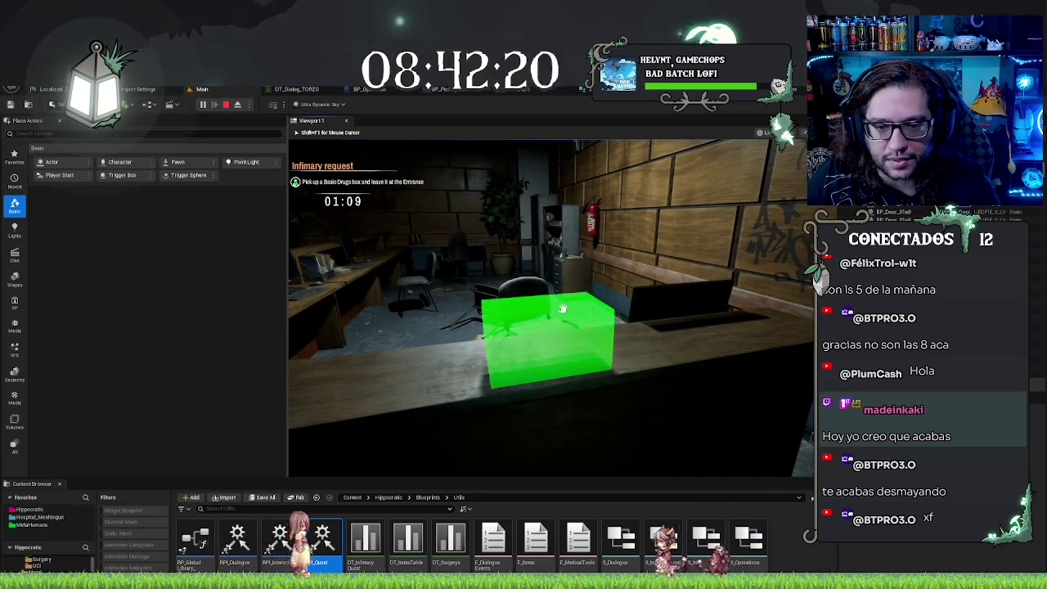
click(562, 307)
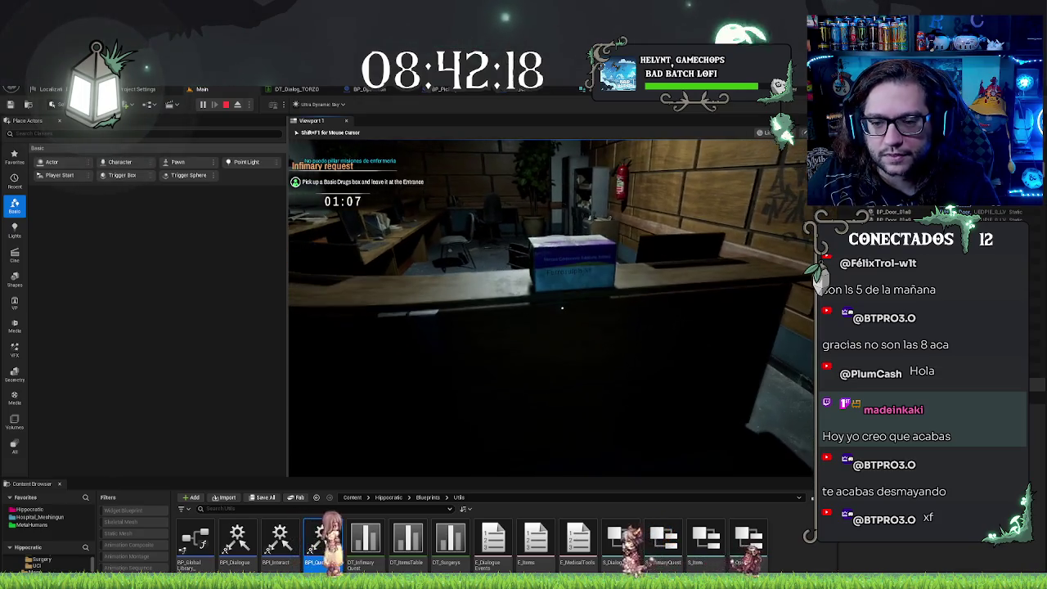
key(Escape)
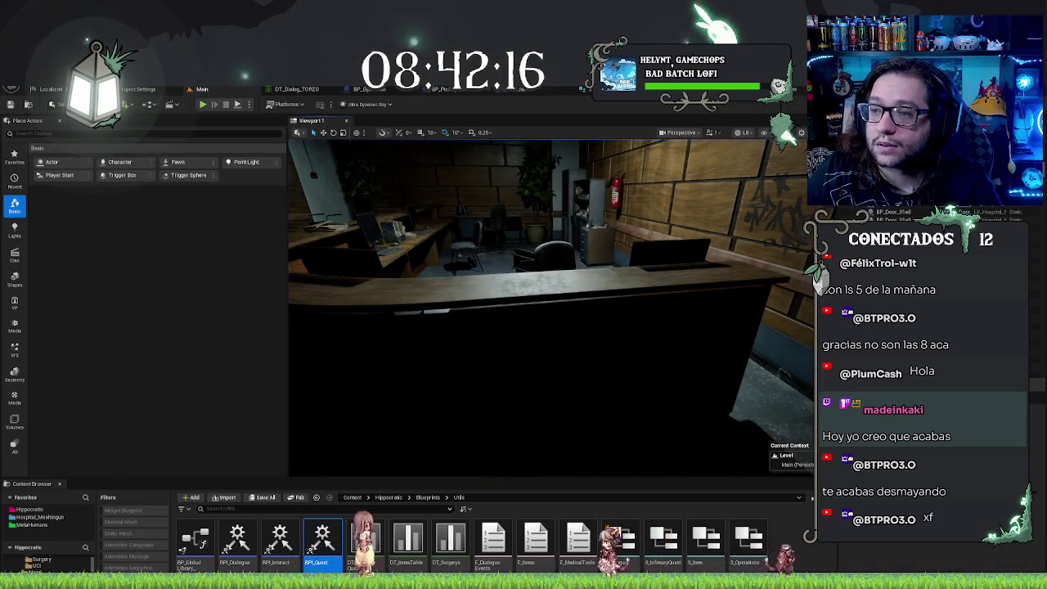
double_click(321, 539)
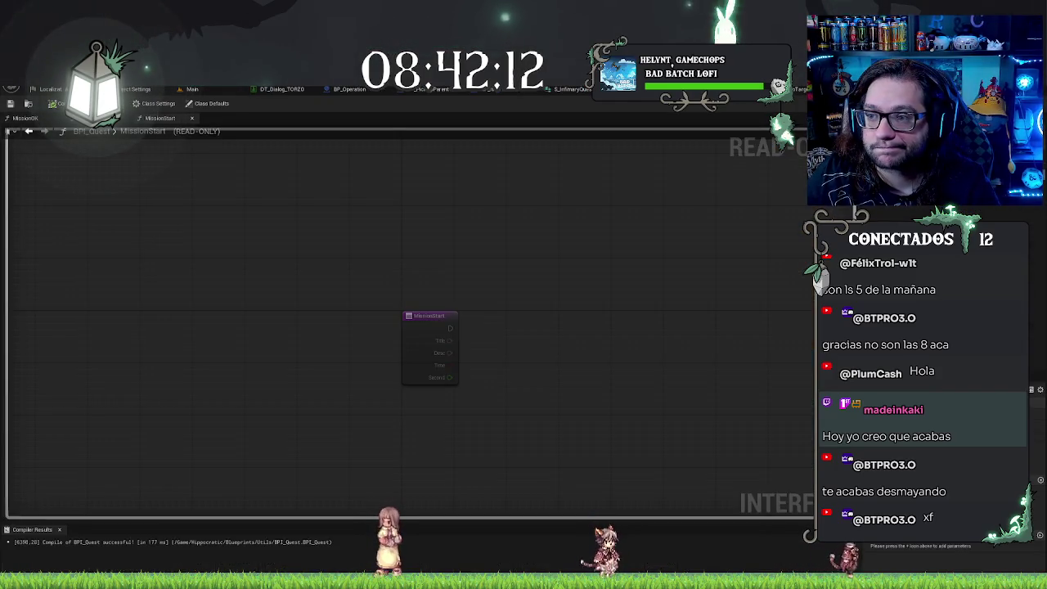
Step: Go via the Main tab and BP_DropTarget, then open BP_HorrorCharacter from Recent Blueprints
click(181, 90)
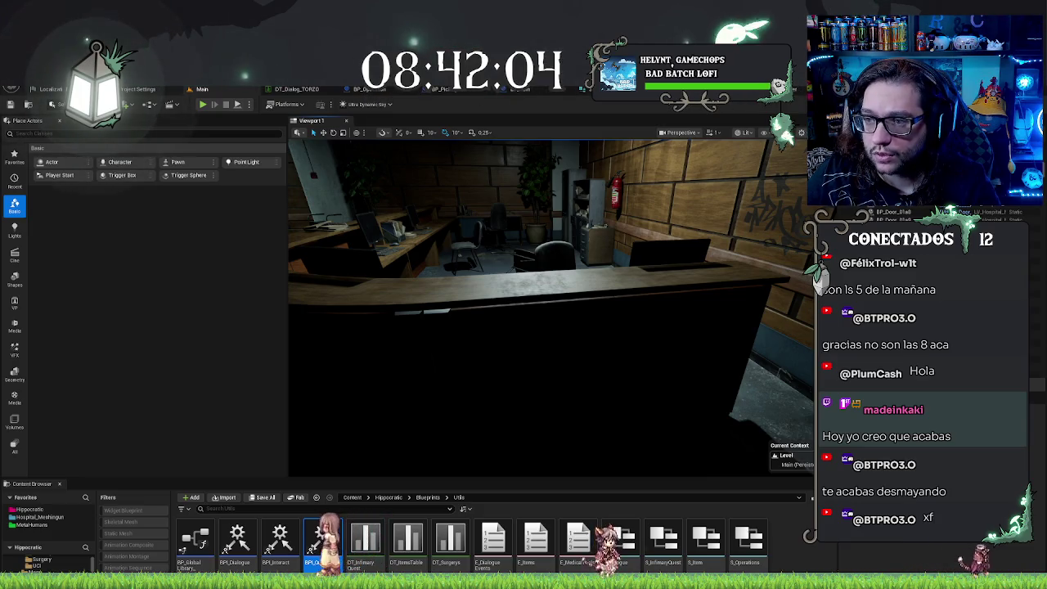
click(434, 89)
click(28, 90)
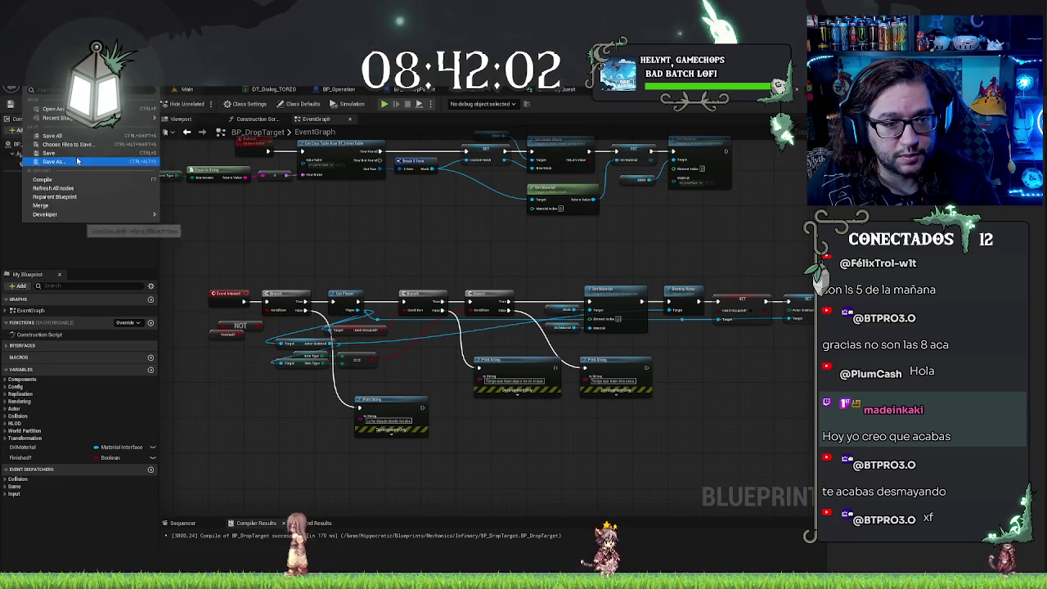
mouse_move(82, 118)
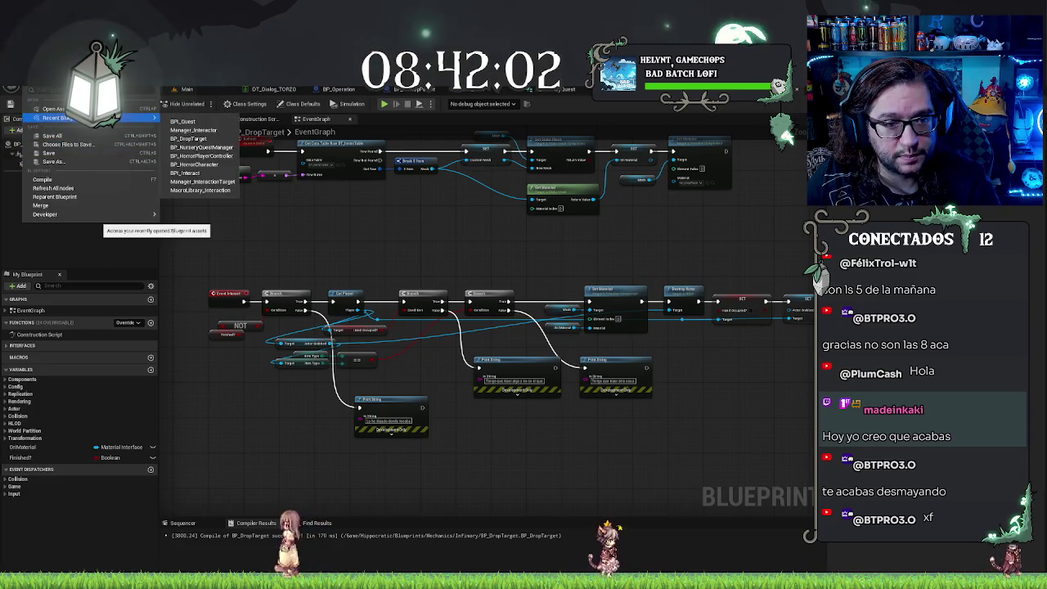
click(200, 164)
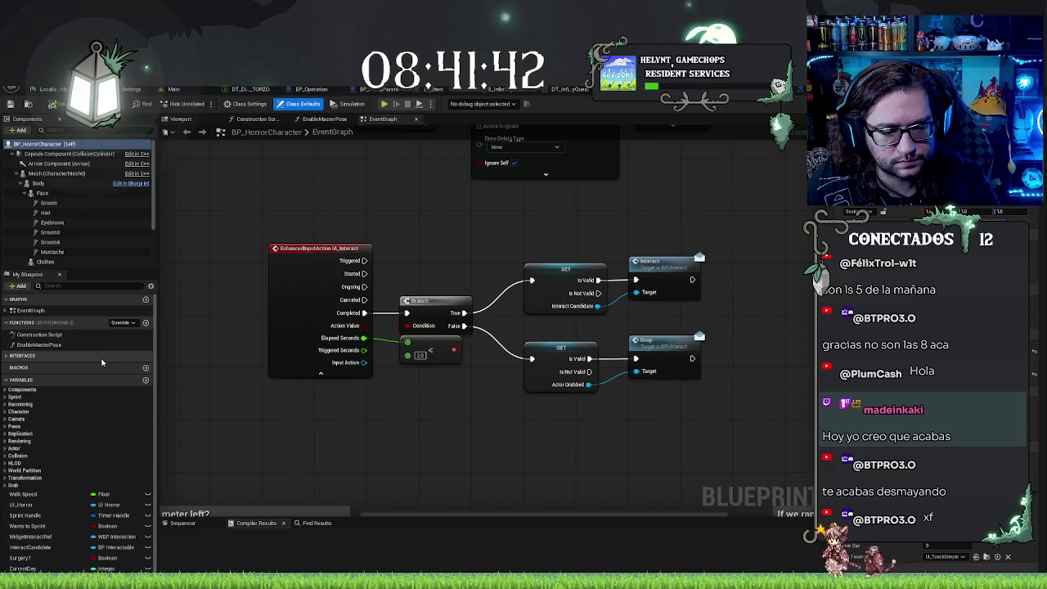
Step: File CurrentDay under a new Information category and move InfirmaryQuestFinished into it
click(23, 568)
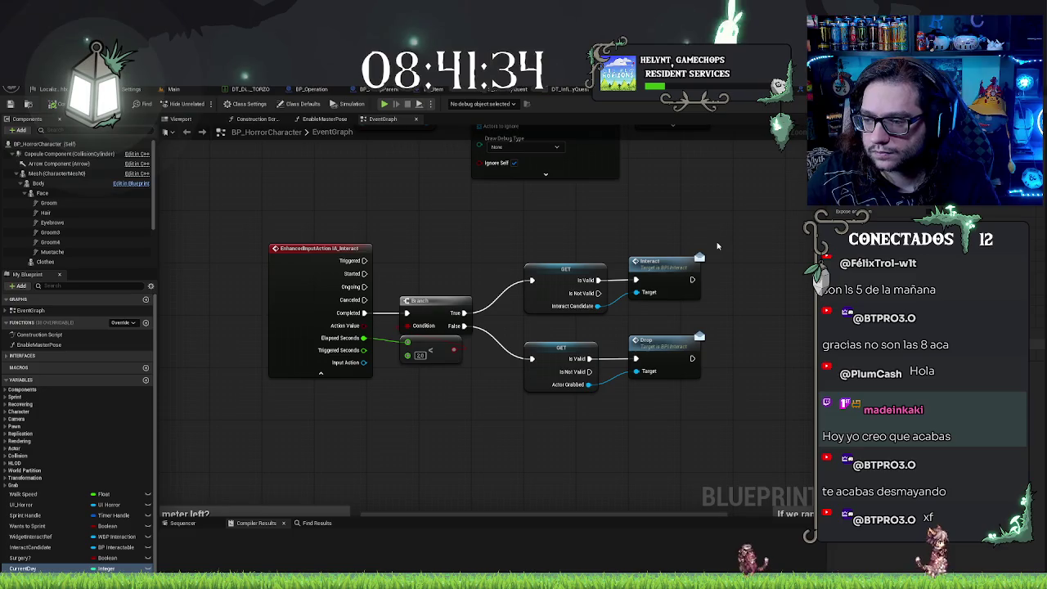
key(Return)
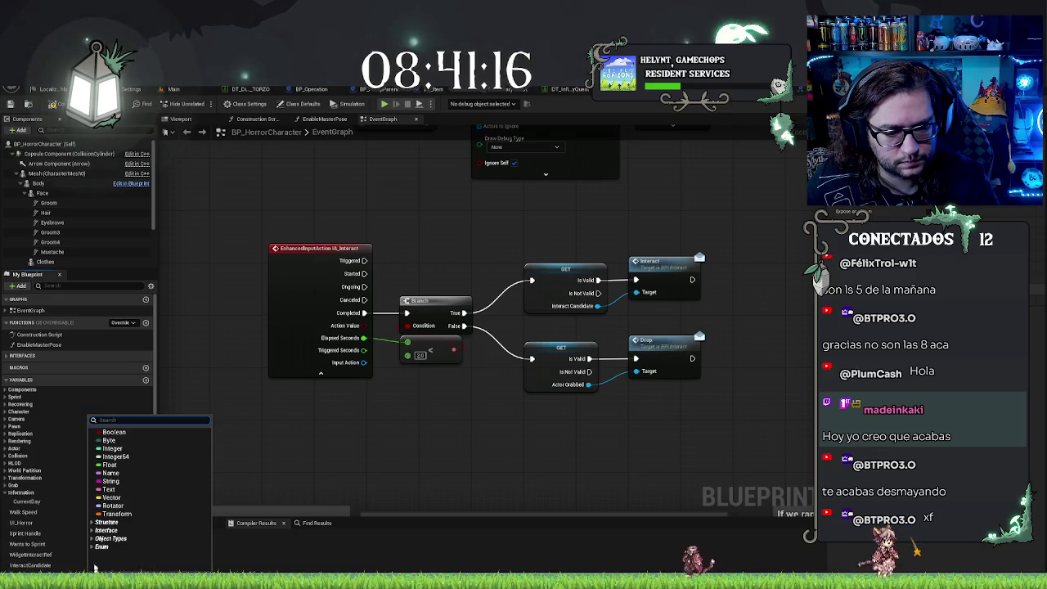
mouse_move(121, 447)
mouse_down()
mouse_move(32, 544)
mouse_move(20, 494)
mouse_up()
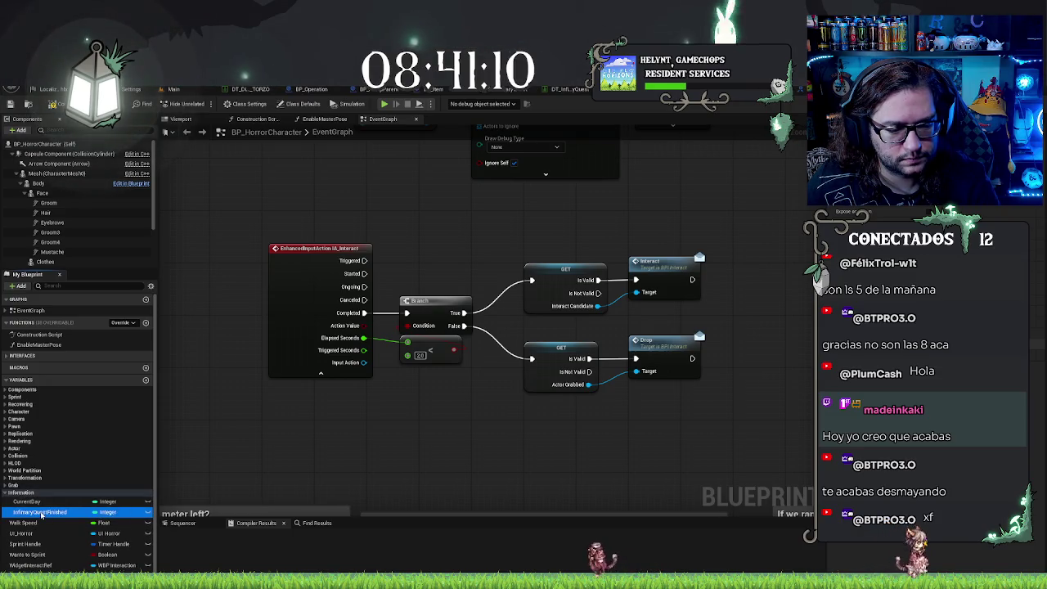
drag(39, 501, 41, 510)
click(41, 512)
Step: Duplicate InfirmaryQuestFinished into integer variables InfirmaryQuestFailed, SurgeryOK and SurgeryKO
key(ctrl+w)
text(InfirmaryQuestFailed)
key(Return)
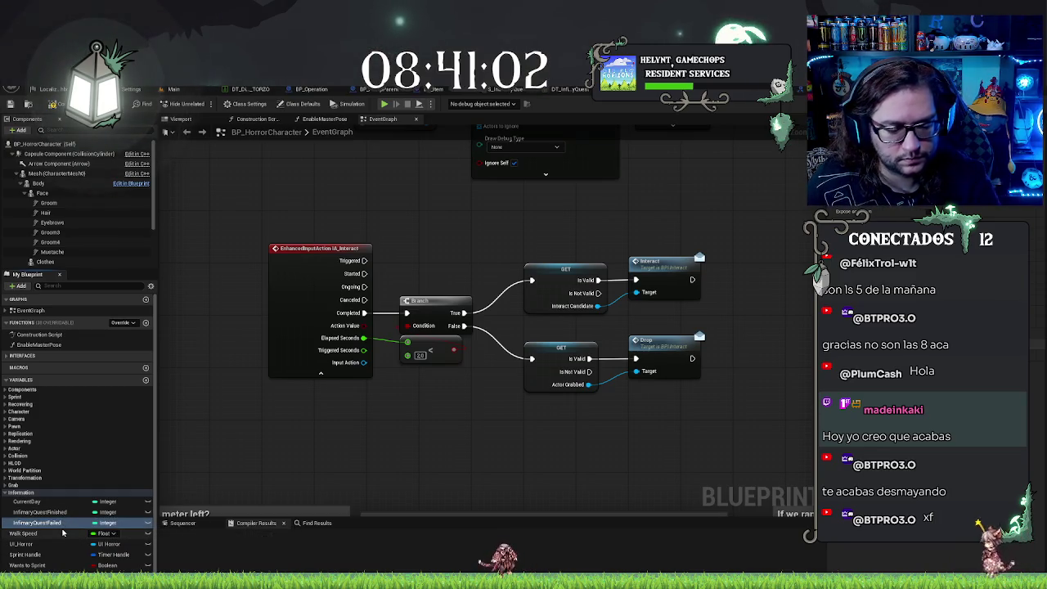
key(ctrl+w)
key(ctrl+w)
click(51, 533)
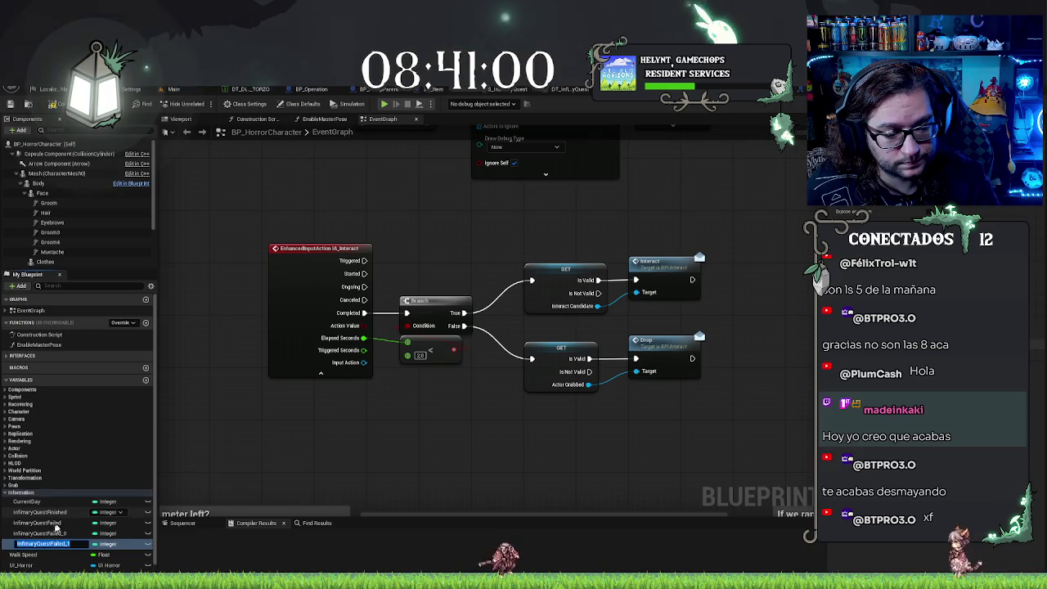
text(SurgeryOK)
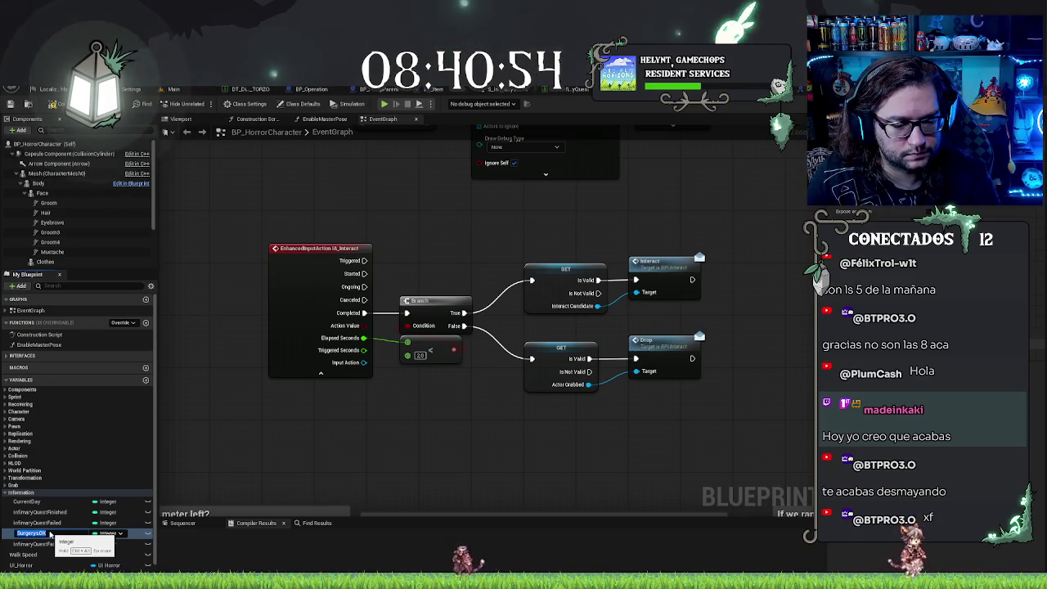
key(Return)
key(Down)
key(F2)
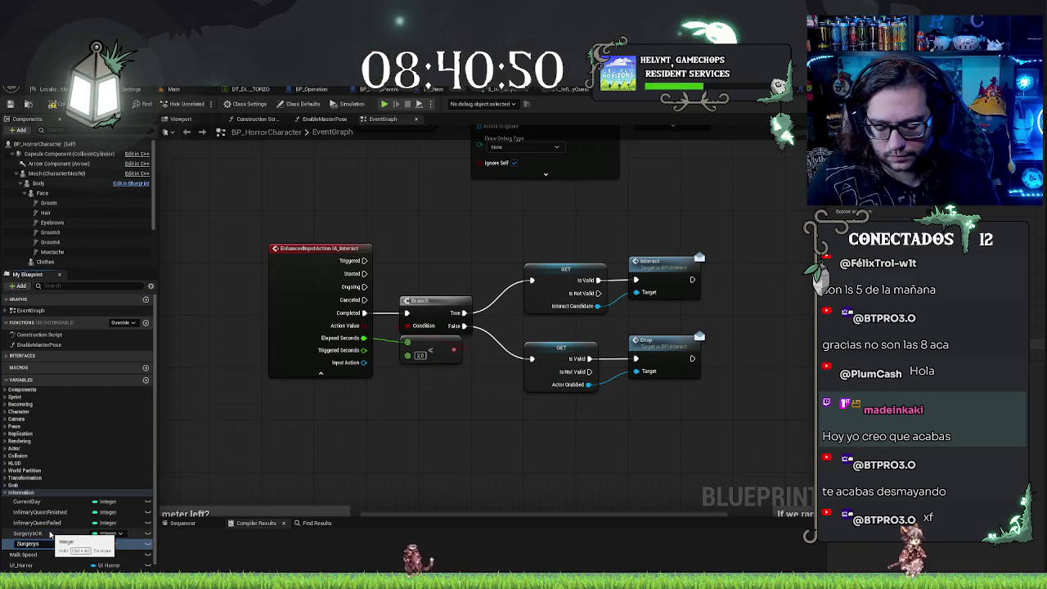
key(Return)
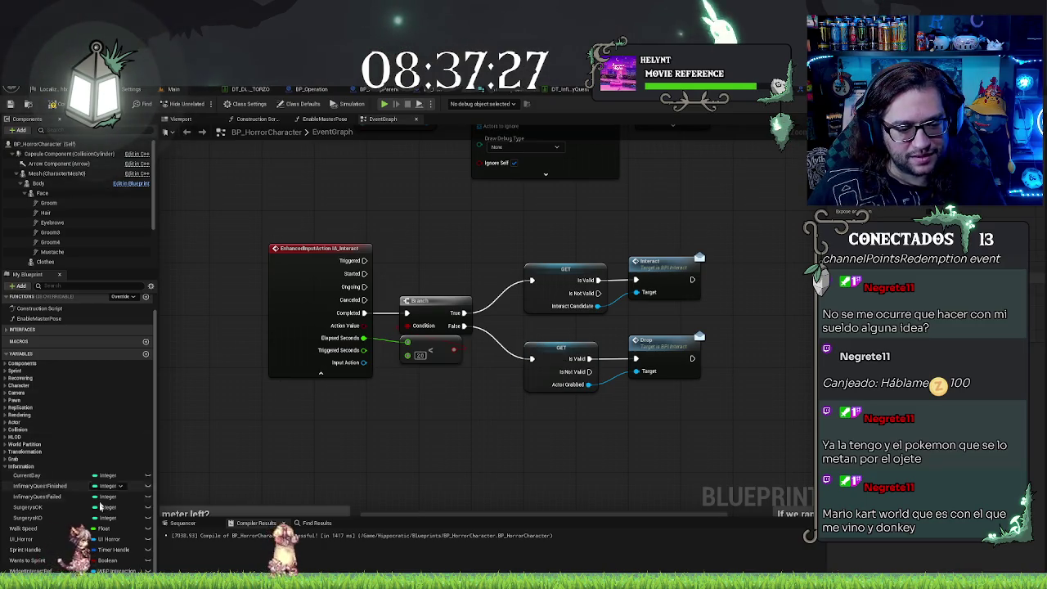
Step: Put Statistics in the Information category and delete the old InfirmaryQuest and Surgery counter variables
mouse_move(99, 507)
mouse_down()
mouse_move(49, 501)
mouse_move(25, 470)
mouse_up()
click(39, 485)
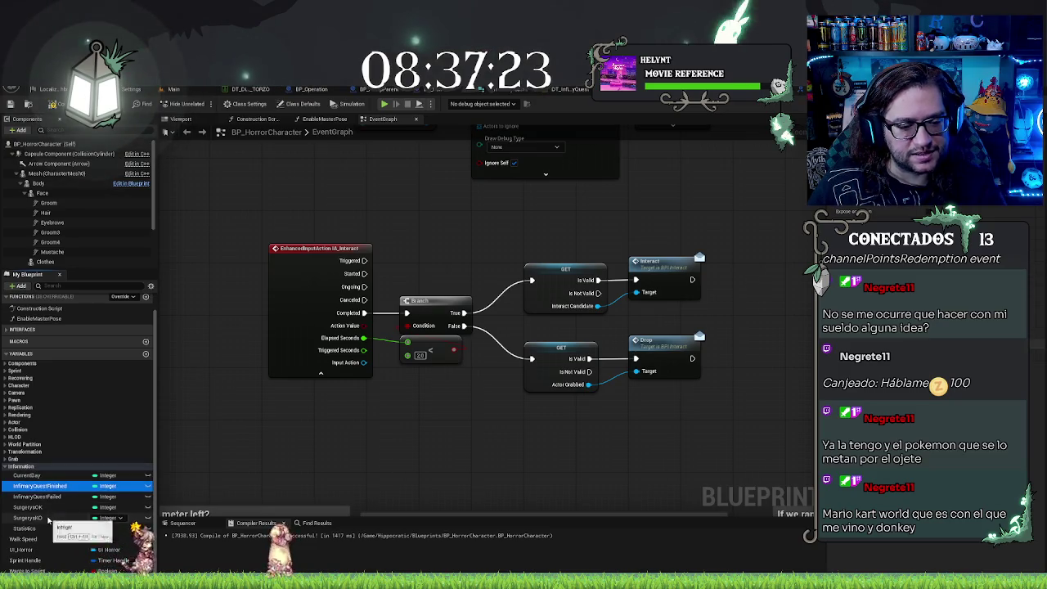
click(47, 520)
mouse_move(29, 507)
mouse_down()
mouse_move(74, 511)
mouse_move(35, 490)
mouse_up()
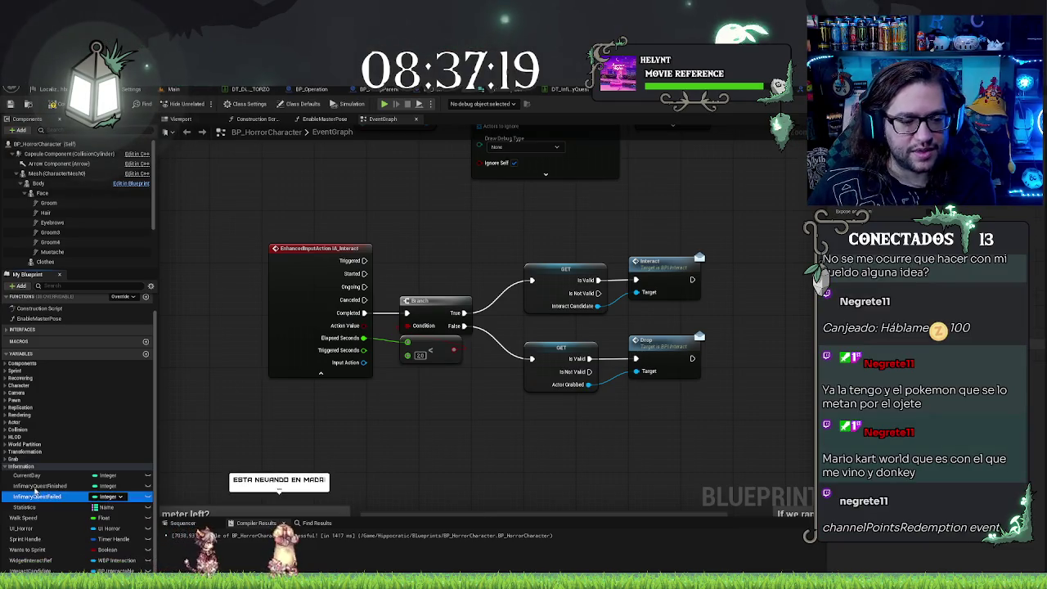
key(Delete)
click(35, 487)
key(Delete)
click(49, 488)
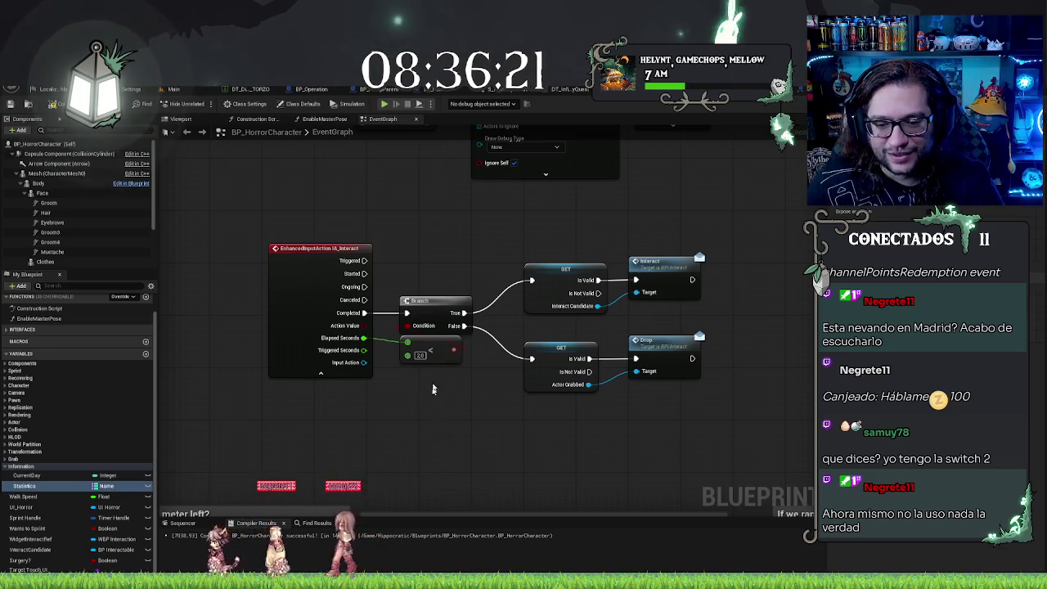
Step: Hide IA_Interact's unused pins, rearrange its branch and interact nodes, and select Statistics
click(321, 373)
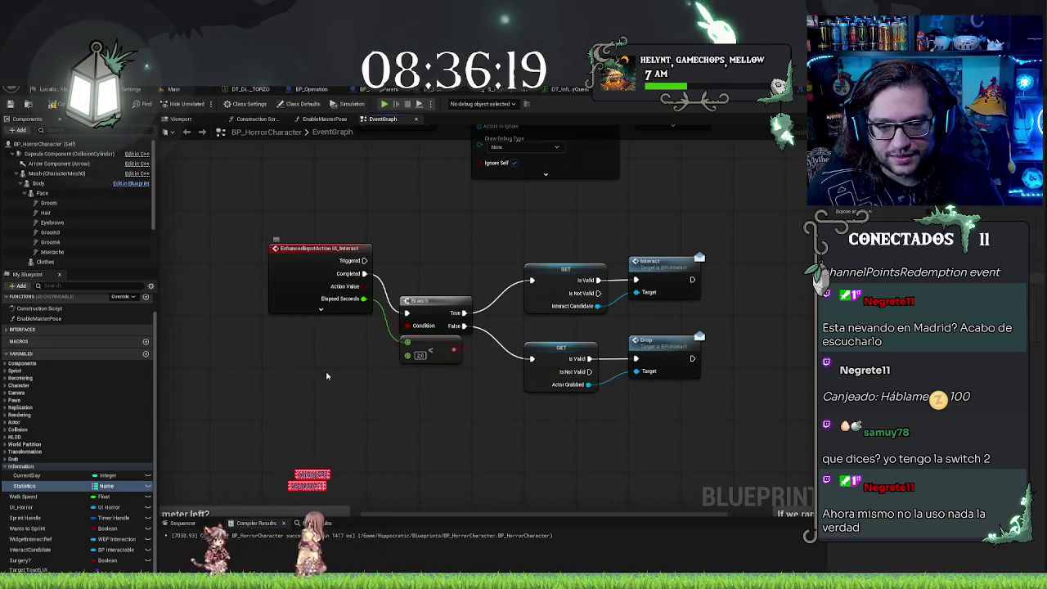
click(351, 250)
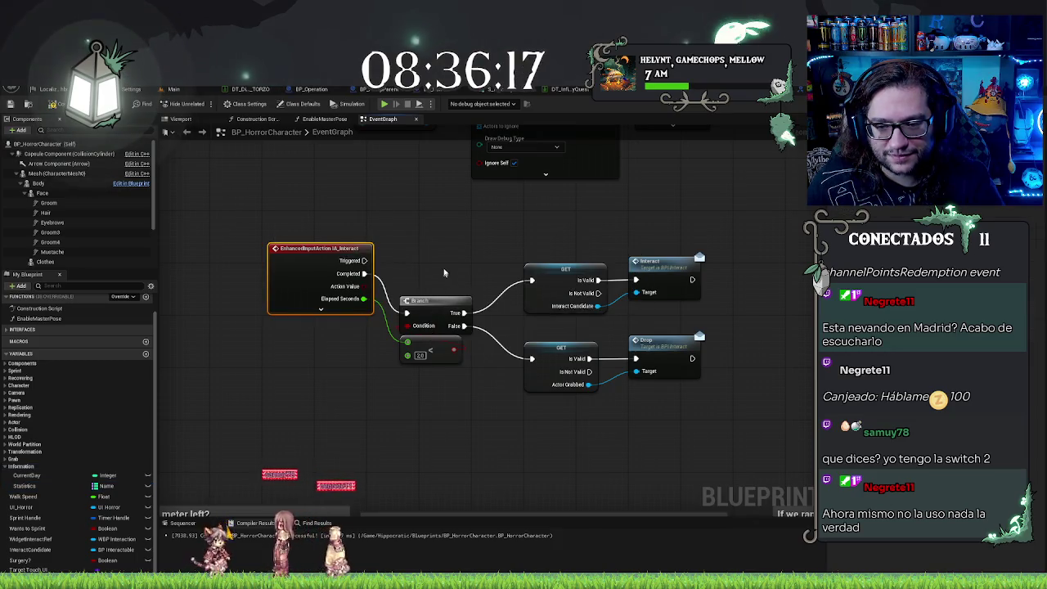
mouse_move(445, 288)
mouse_down()
mouse_move(679, 393)
mouse_move(443, 263)
mouse_up()
click(494, 393)
scroll(486, 424, down, 3)
drag(303, 287, 644, 431)
drag(597, 386, 597, 404)
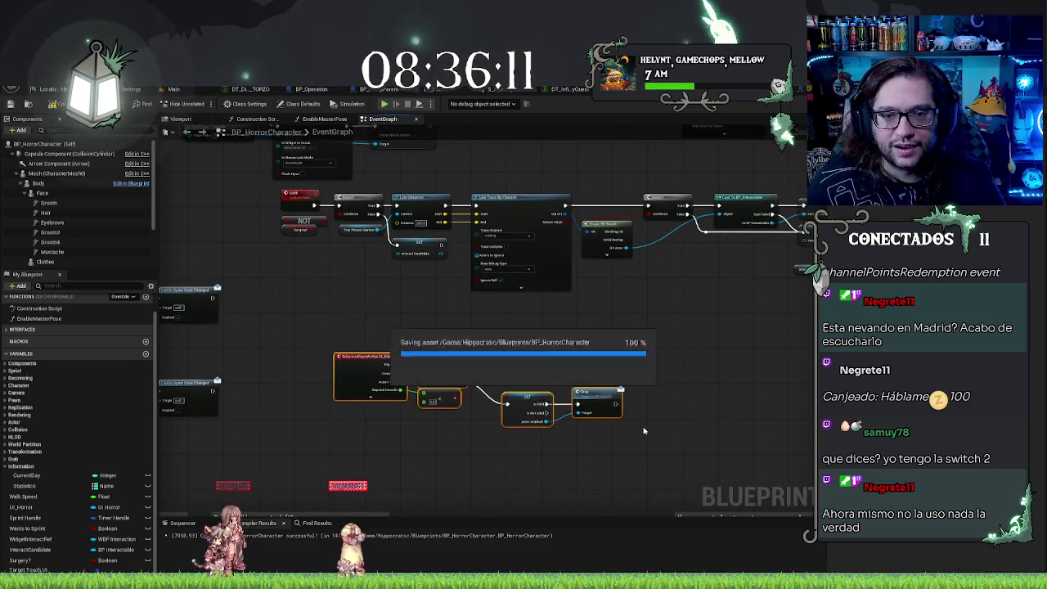
click(34, 497)
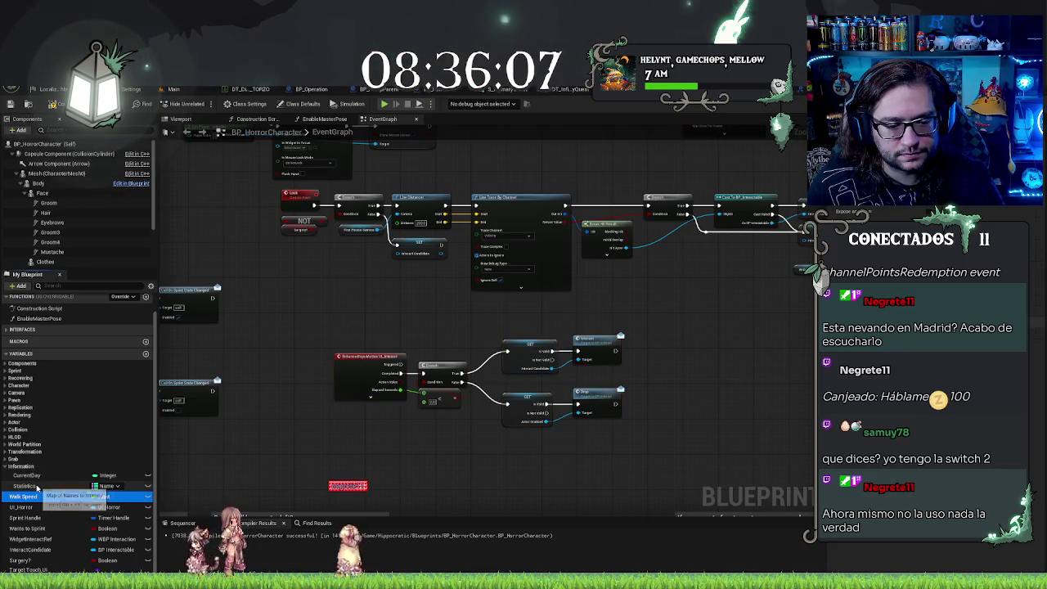
click(33, 485)
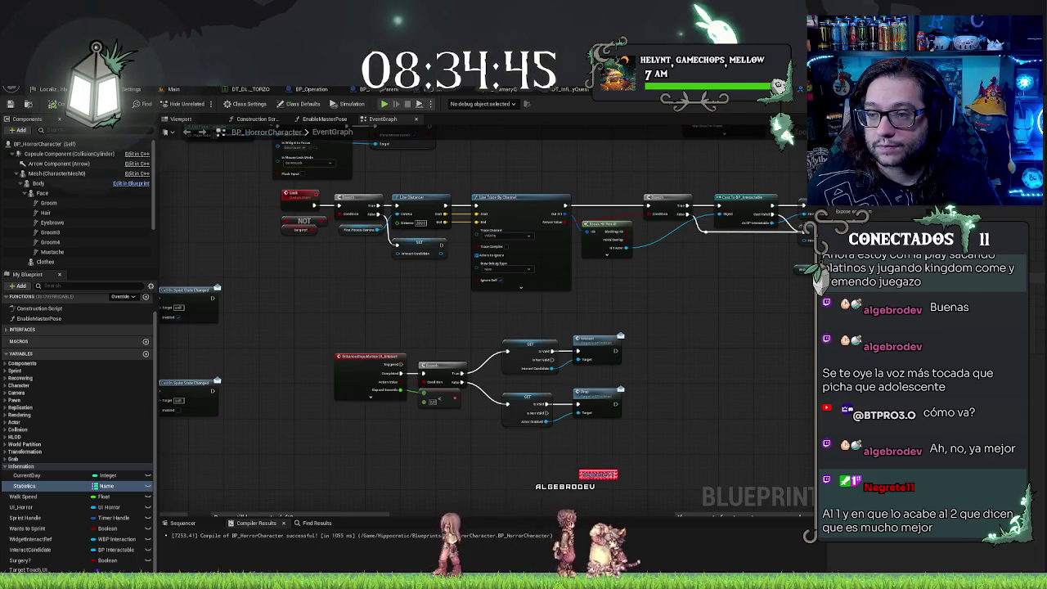
Step: Through Class Settings, expose the quest interface events and add an Event MissionKO node to the manager graph
key(alt+Tab)
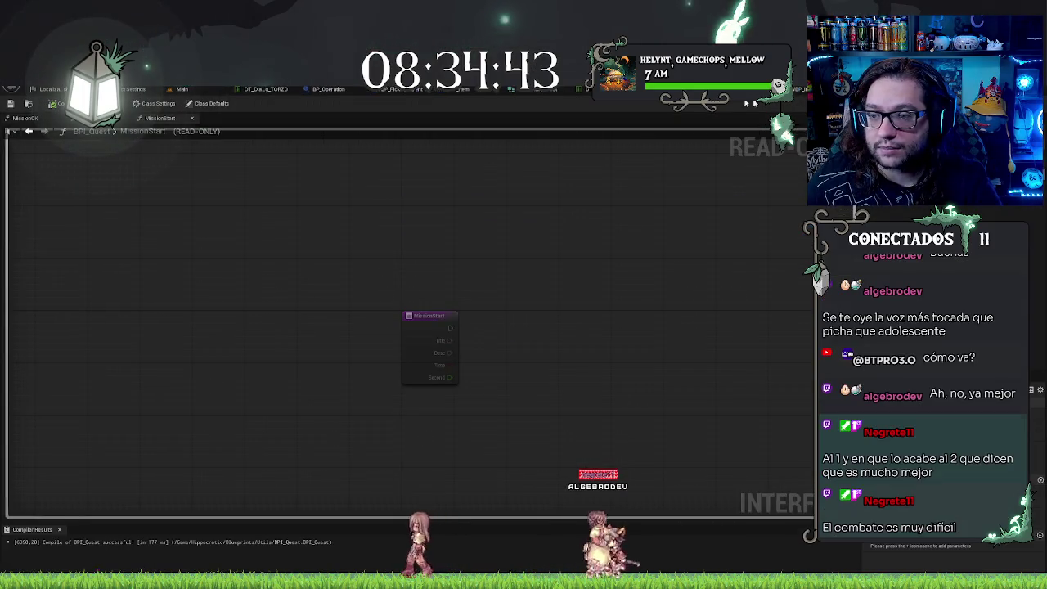
key(alt+Tab)
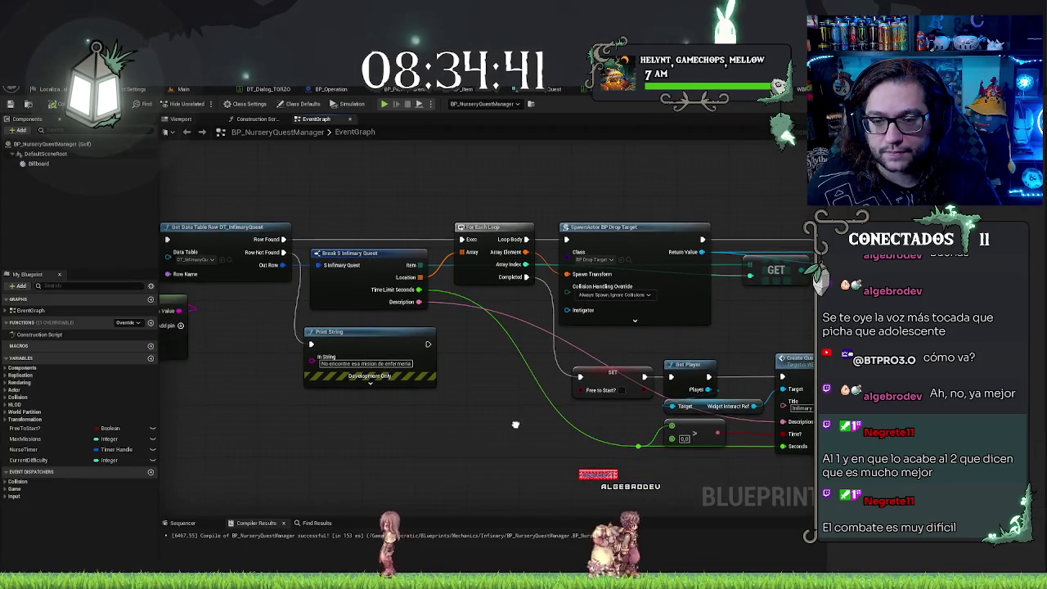
drag(409, 431, 444, 388)
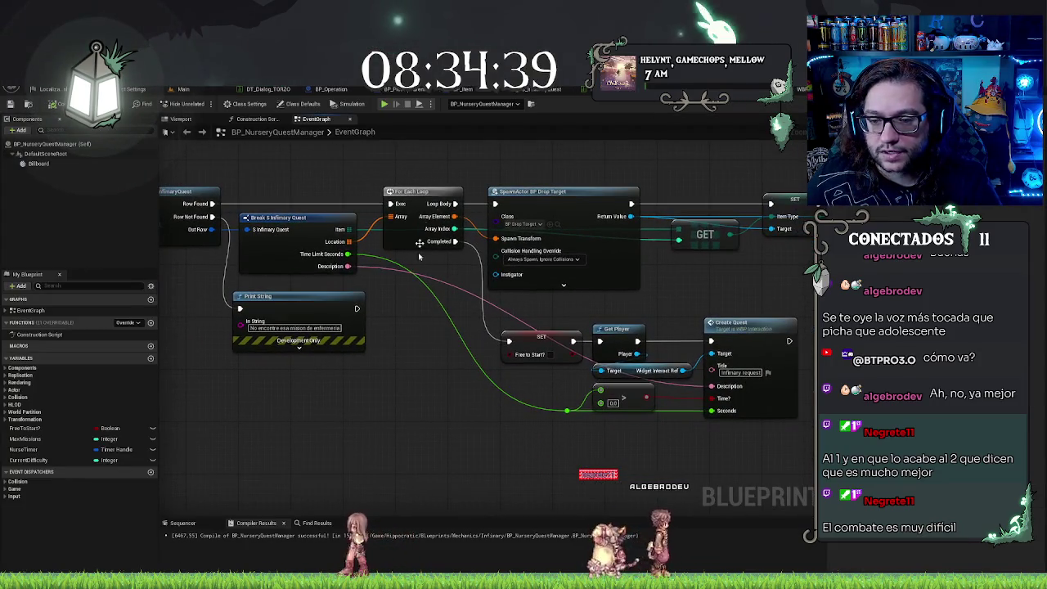
mouse_move(499, 299)
mouse_down()
mouse_move(798, 433)
mouse_move(524, 311)
mouse_up()
mouse_move(180, 436)
mouse_down()
mouse_move(282, 436)
mouse_move(526, 382)
mouse_move(362, 275)
mouse_up()
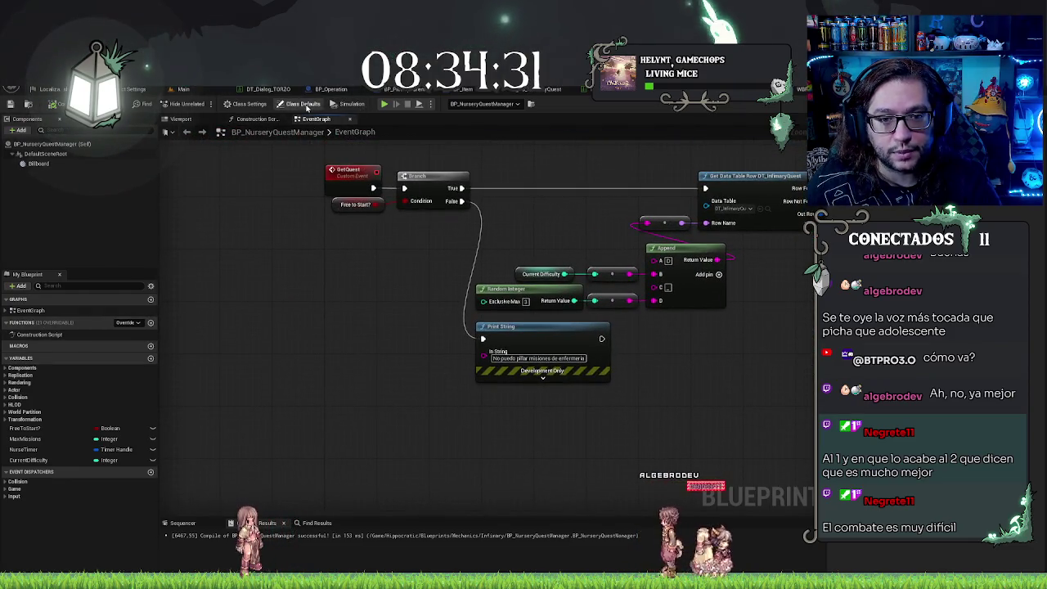
click(239, 105)
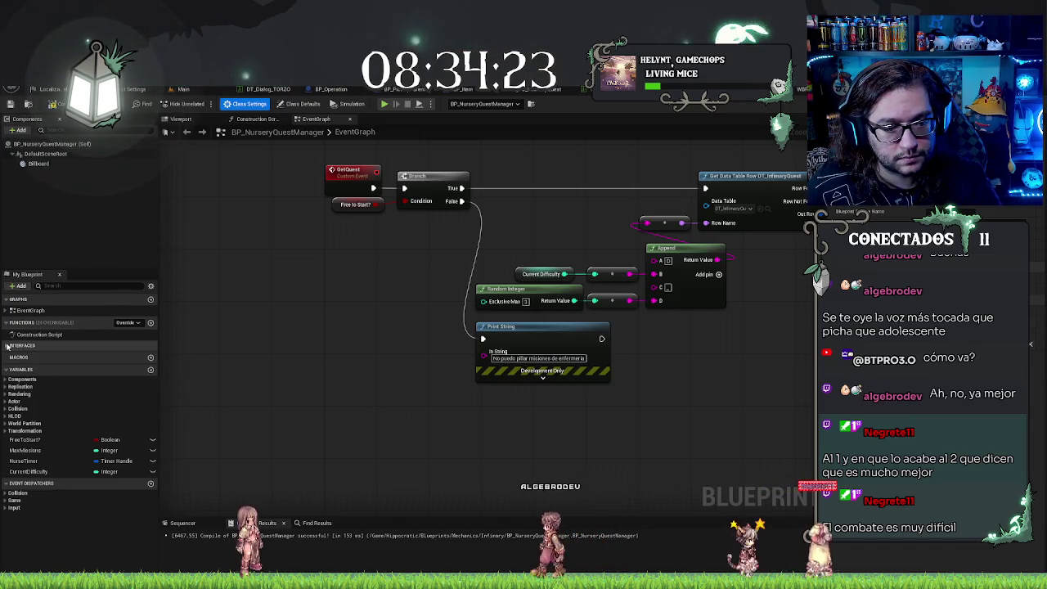
click(33, 346)
scroll(447, 348, down, 3)
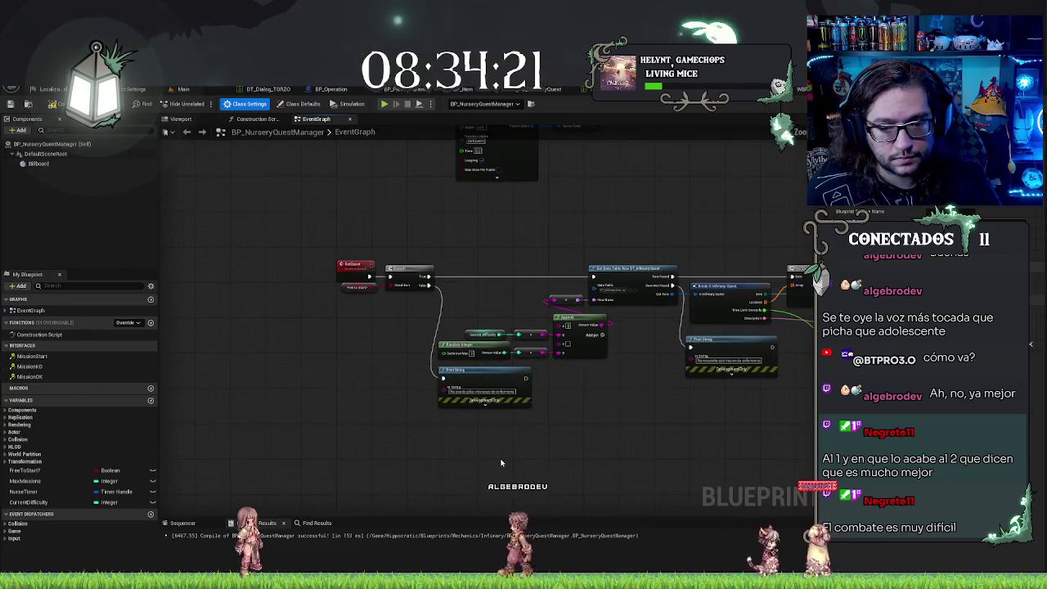
mouse_move(447, 348)
mouse_down()
mouse_move(519, 355)
mouse_move(267, 428)
mouse_move(538, 492)
mouse_move(474, 428)
mouse_move(501, 419)
mouse_up()
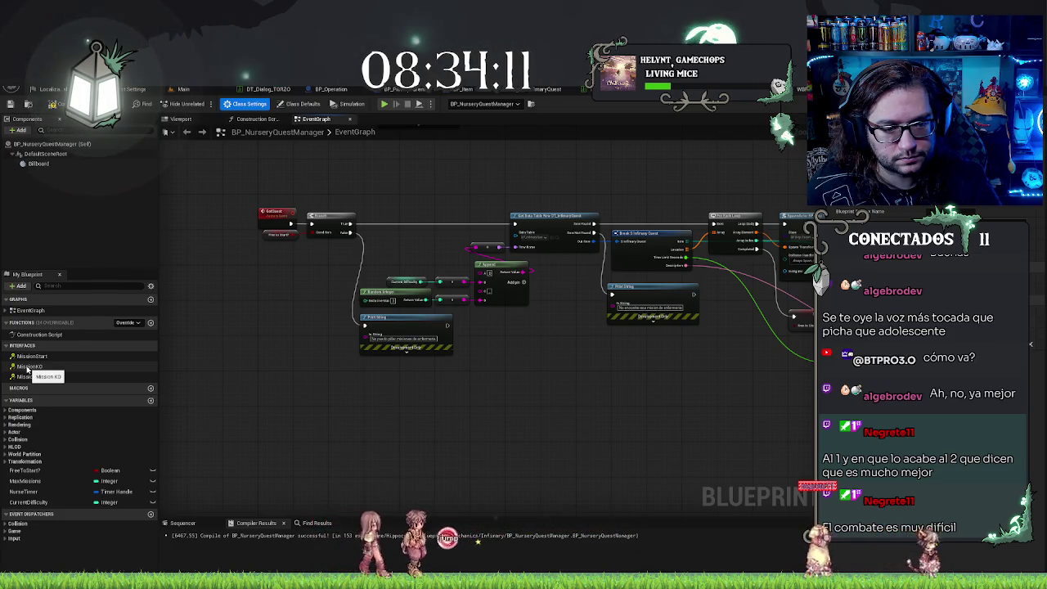
double_click(28, 366)
scroll(324, 317, down, 2)
mouse_move(362, 355)
mouse_down()
mouse_move(637, 332)
mouse_move(510, 304)
mouse_move(545, 283)
mouse_move(583, 305)
mouse_up()
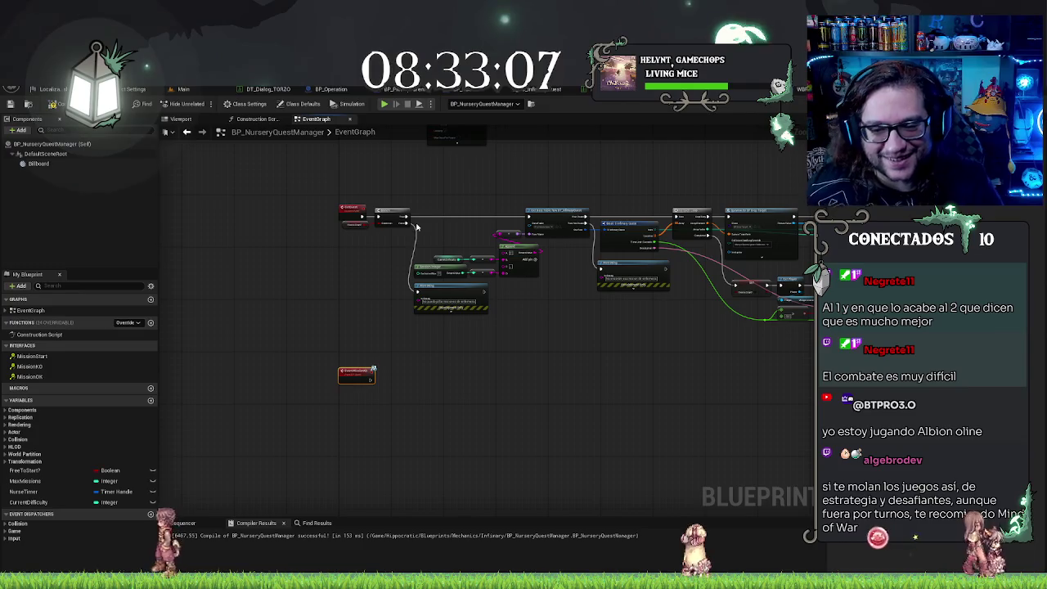
Step: Delete the Print String on the GetQuest Branch's False output, then open the BPI_Quest interface
drag(419, 352, 425, 378)
scroll(425, 379, up, 4)
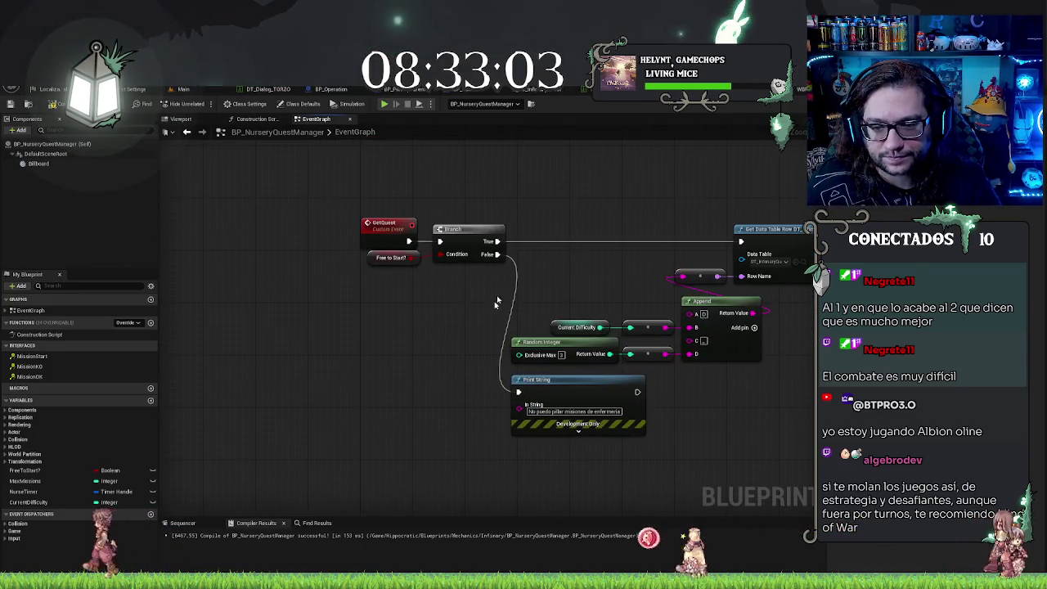
drag(495, 303, 403, 259)
drag(346, 340, 550, 418)
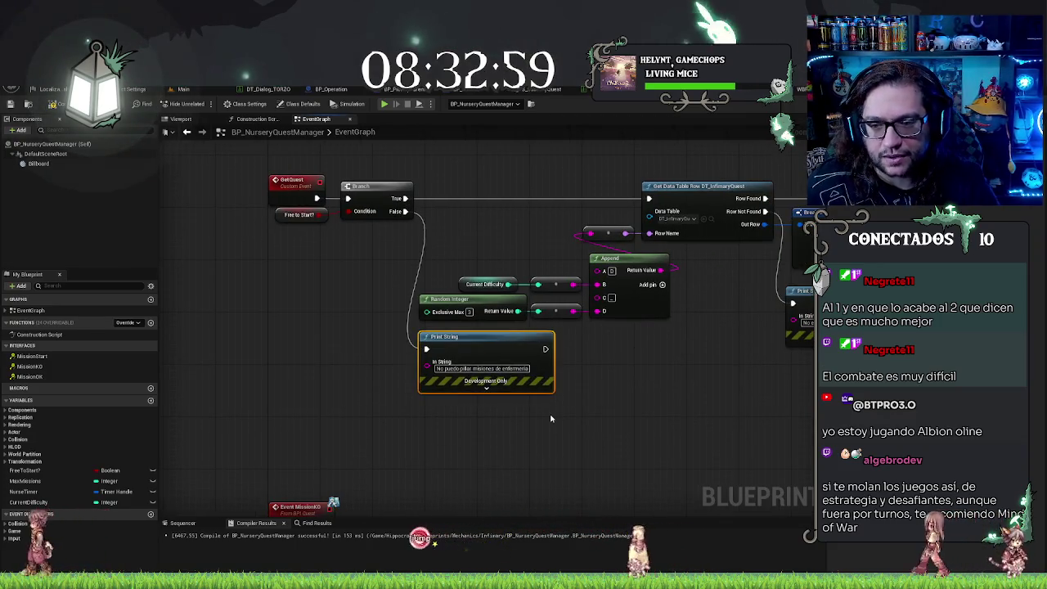
key(Delete)
mouse_move(551, 418)
mouse_down()
mouse_move(508, 311)
mouse_move(272, 382)
mouse_up()
scroll(556, 334, down, 2)
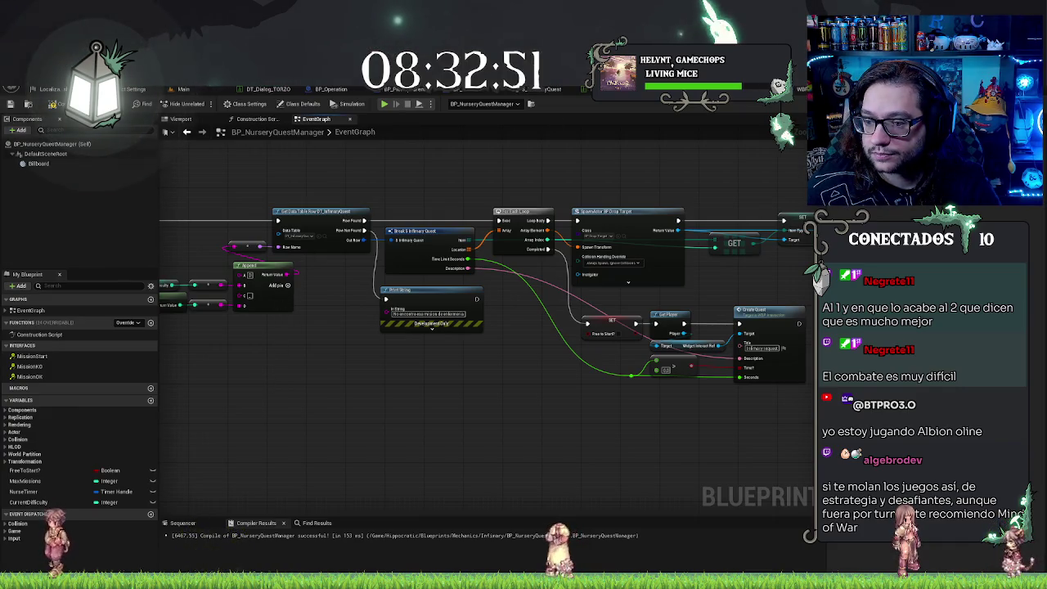
mouse_move(514, 268)
mouse_down()
mouse_move(325, 444)
mouse_move(210, 285)
mouse_up()
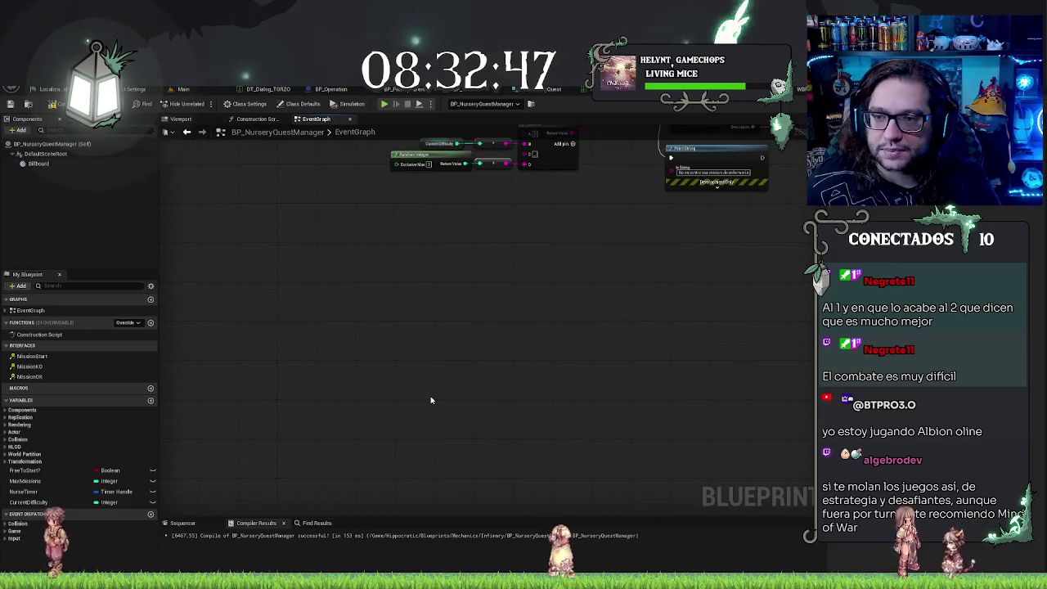
drag(550, 264, 450, 298)
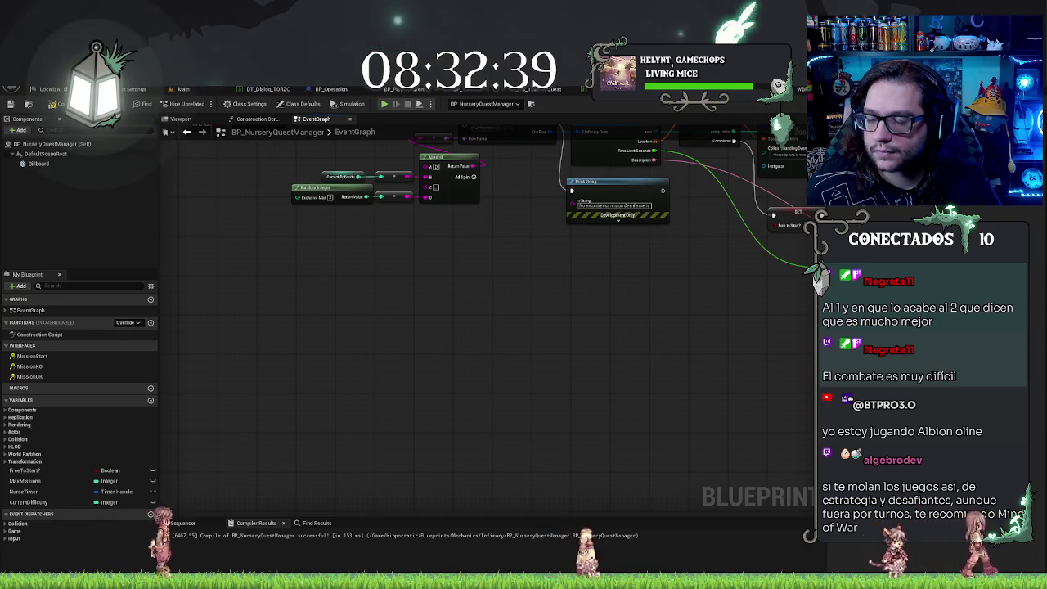
double_click(32, 356)
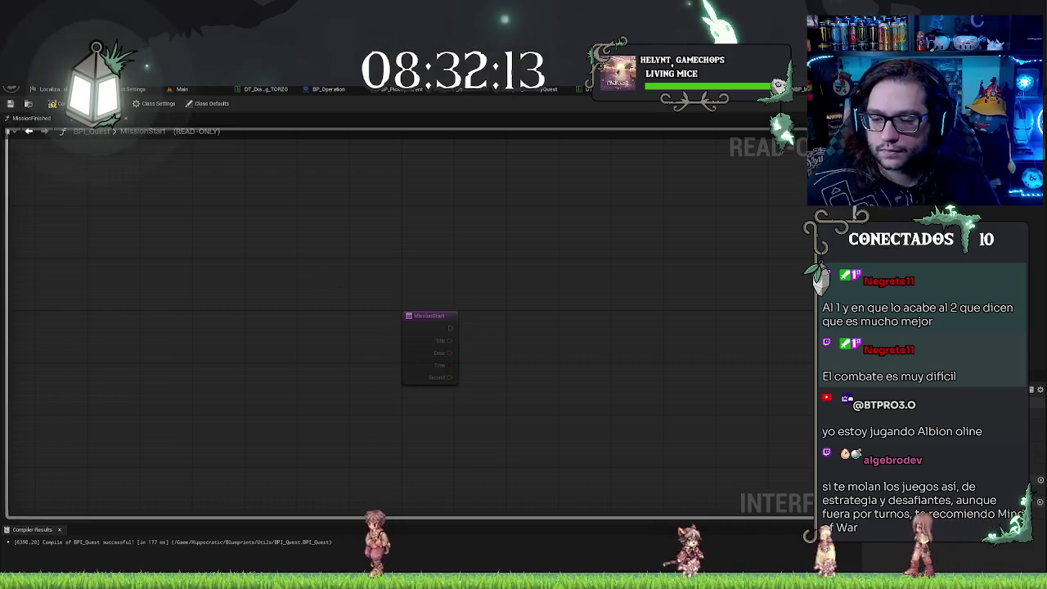
Step: Compile BPI_Quest, return to BP_NurseryQuestManager, and add an Event MissionFinished node
click(51, 104)
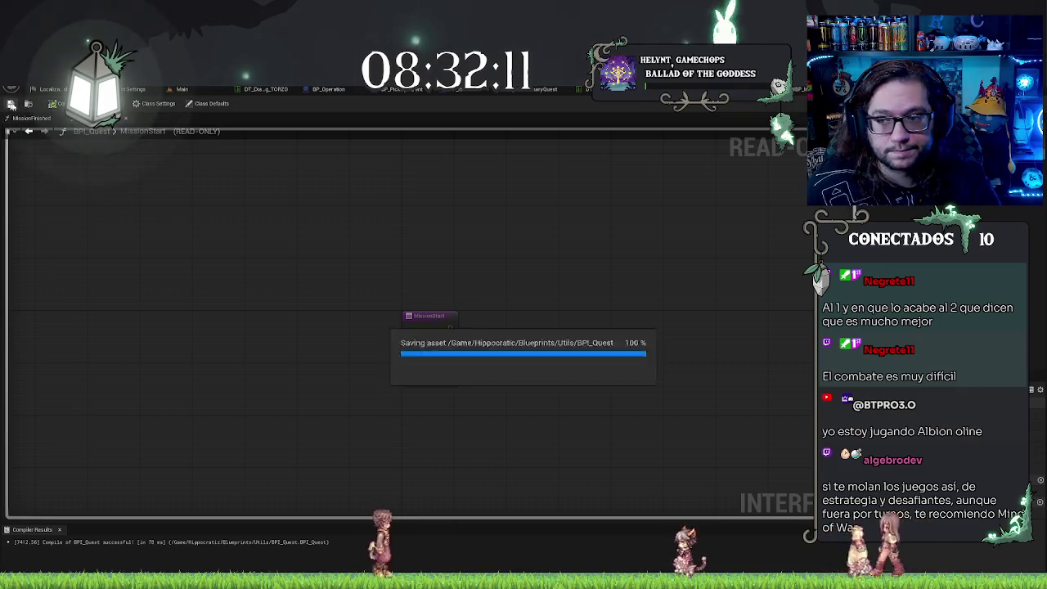
click(401, 89)
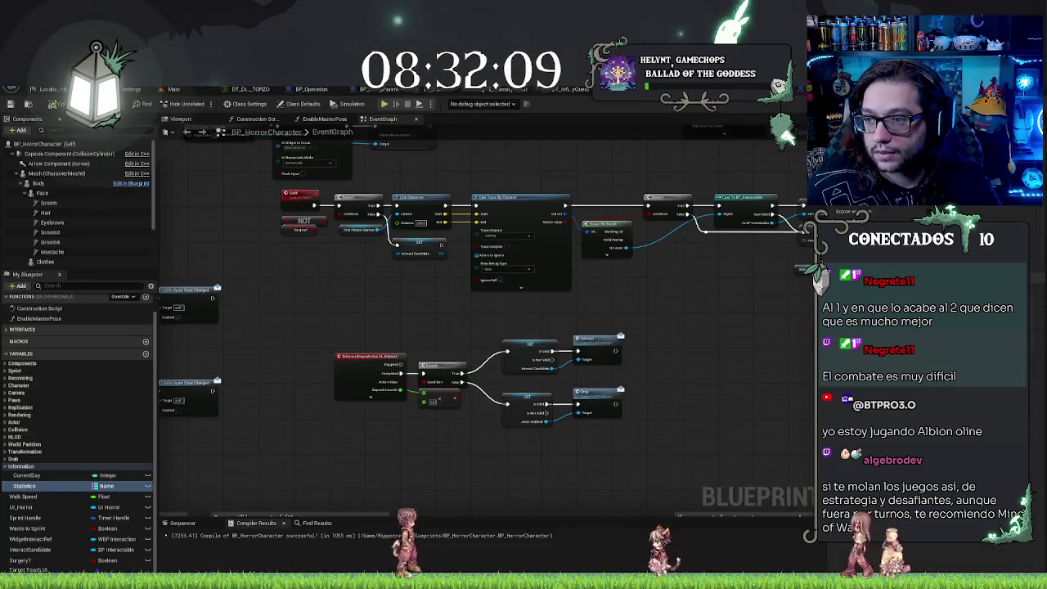
click(409, 89)
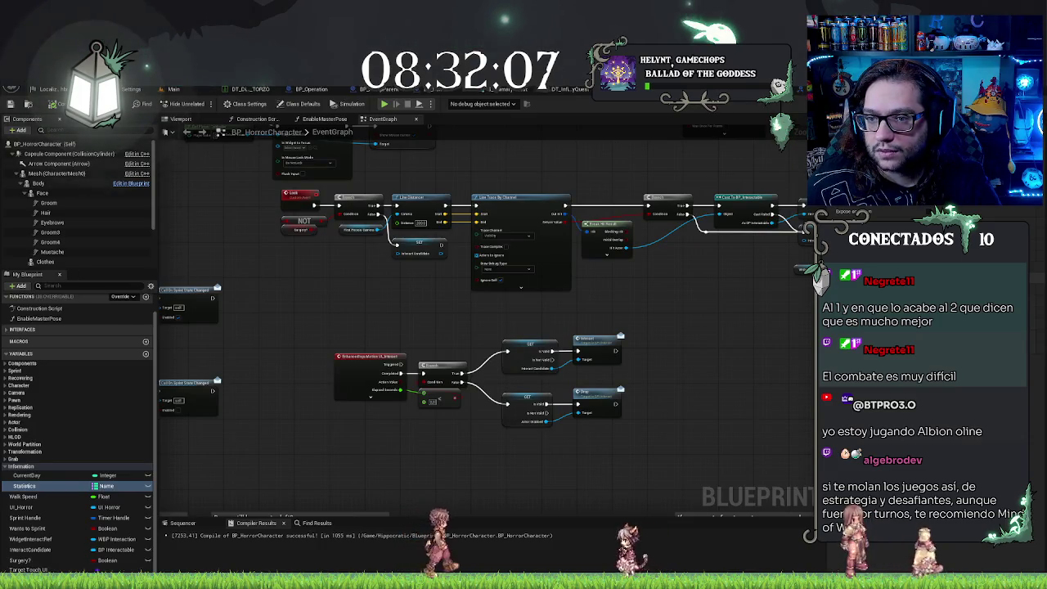
click(458, 88)
drag(506, 339, 612, 376)
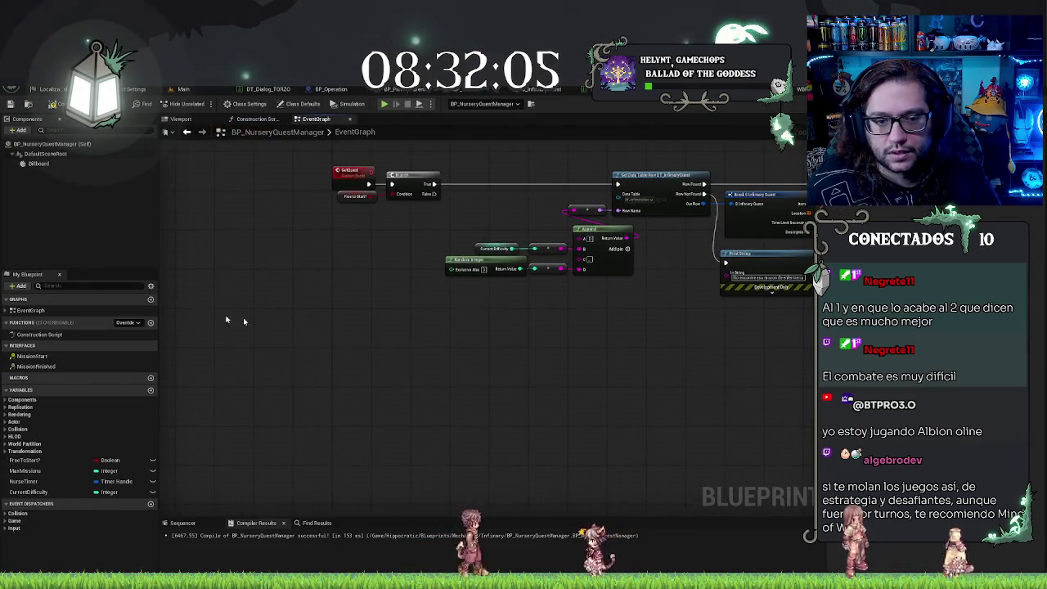
double_click(36, 365)
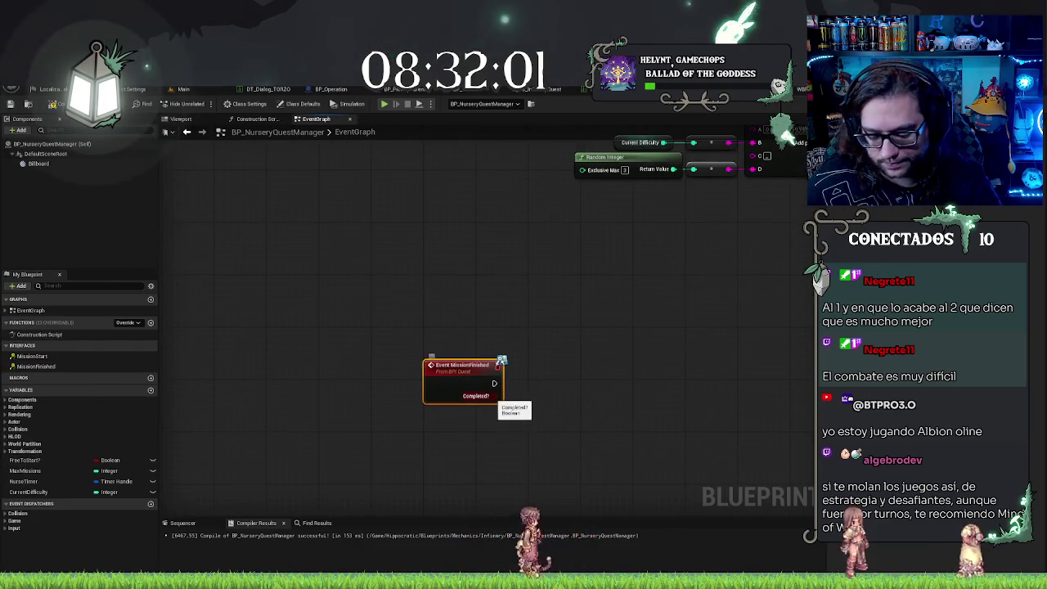
Step: Replace a trial Branch with a Select node driven by MissionFinished's Completed? output
drag(536, 402, 542, 365)
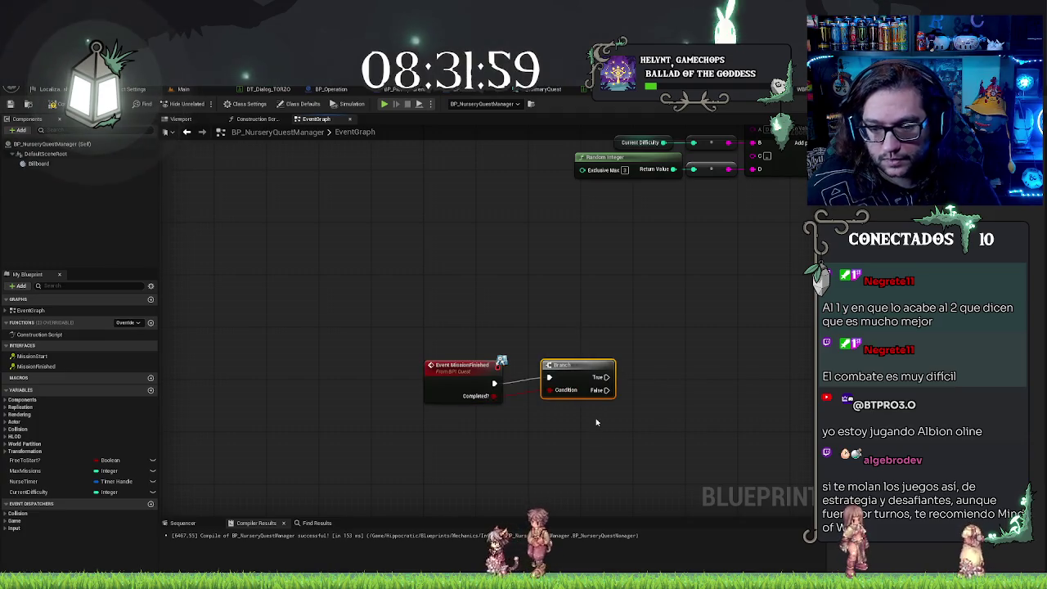
key(Delete)
drag(496, 397, 533, 421)
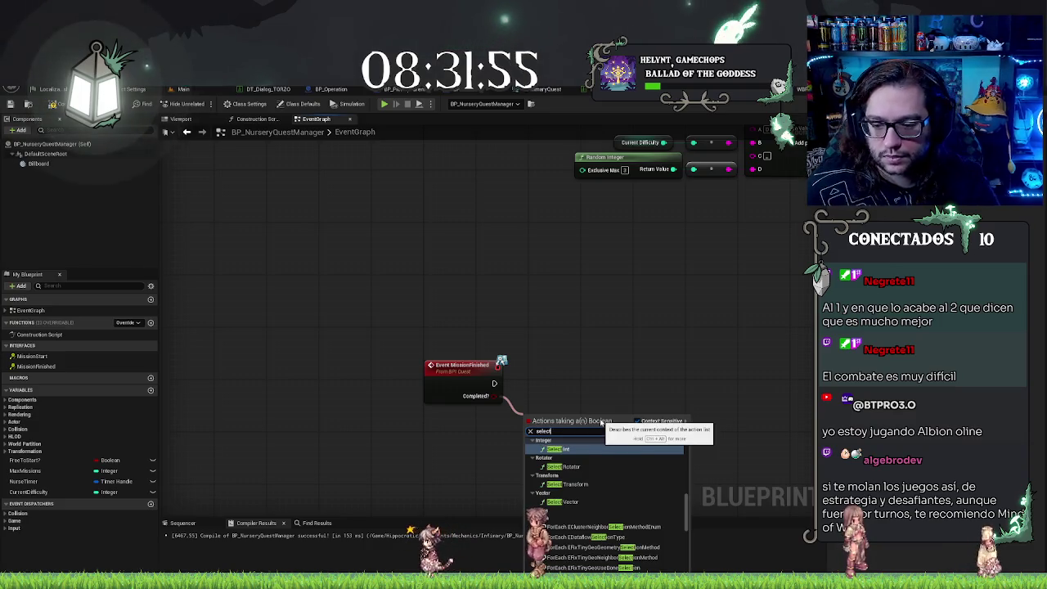
scroll(598, 489, up, 5)
scroll(597, 488, down, 3)
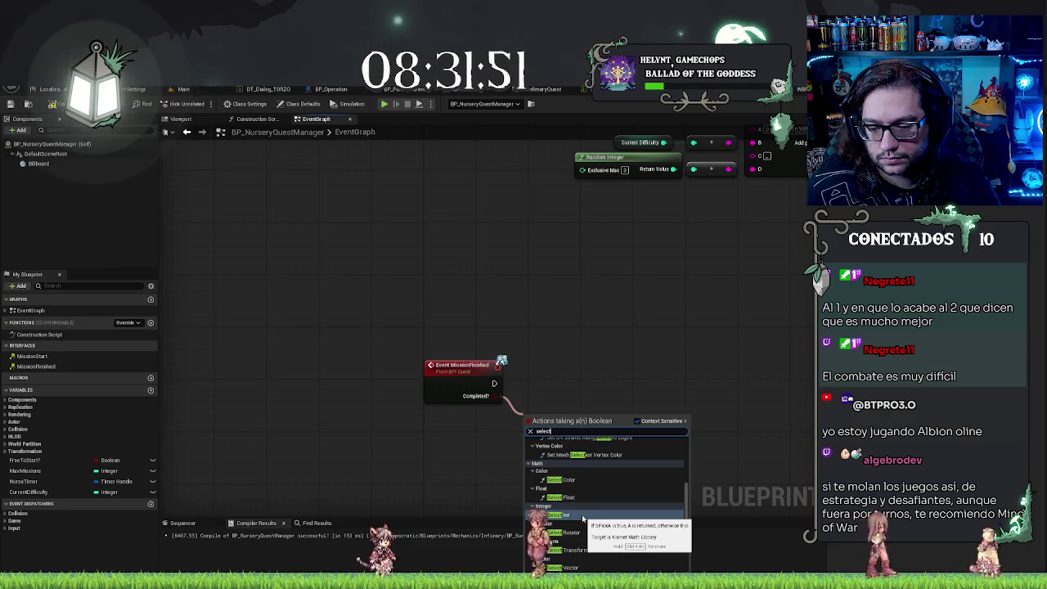
text(bo)
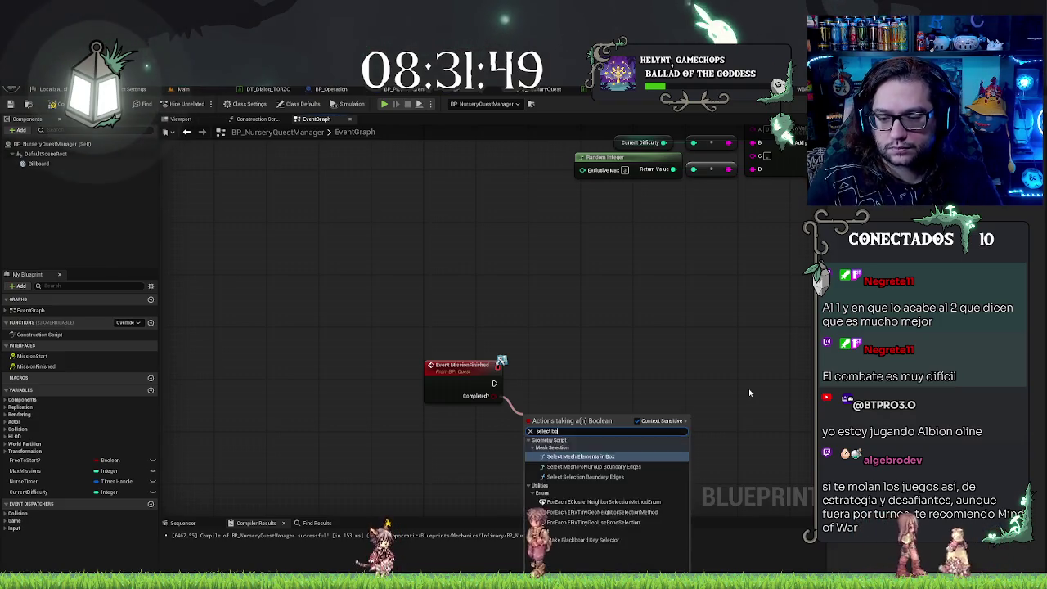
key(BackSpace)
key(BackSpace)
key(BackSpace)
scroll(557, 557, down, 10)
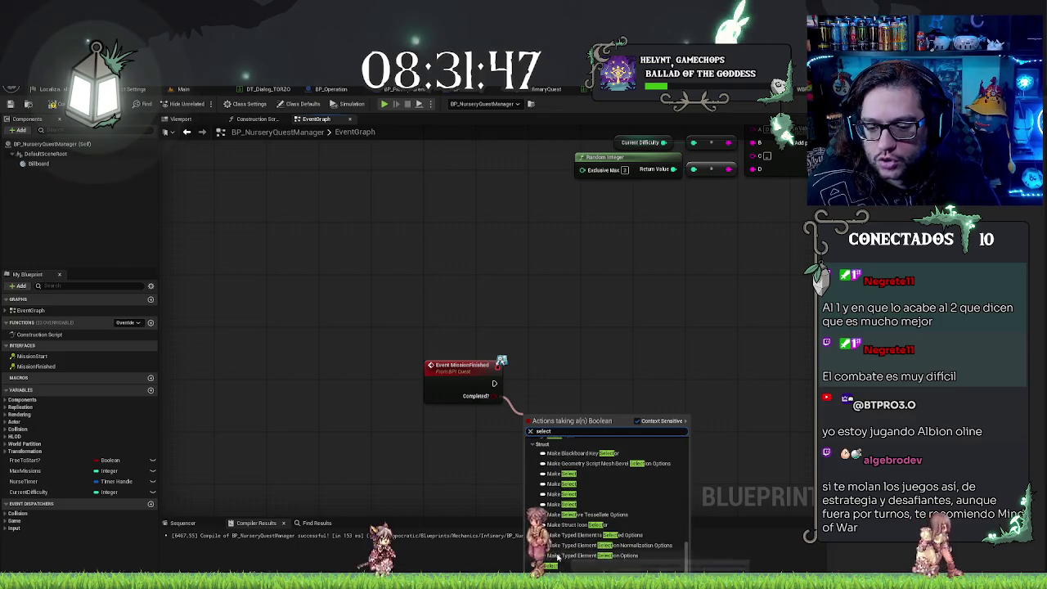
click(552, 566)
drag(573, 422, 573, 435)
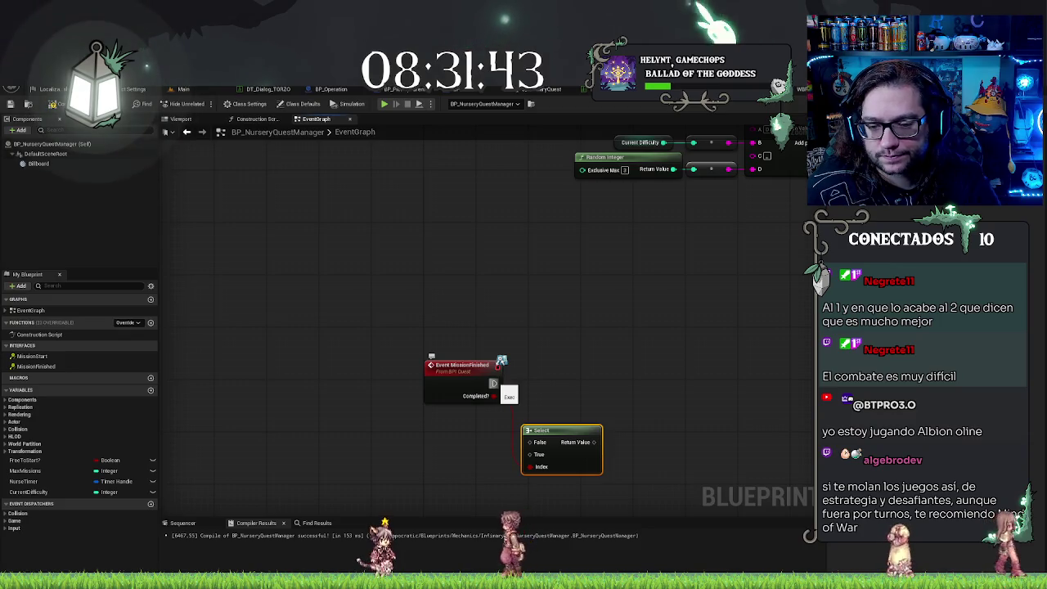
Step: Cancel the pending node search, pan for room, and draw an execution wire from MissionFinished
drag(494, 383, 632, 384)
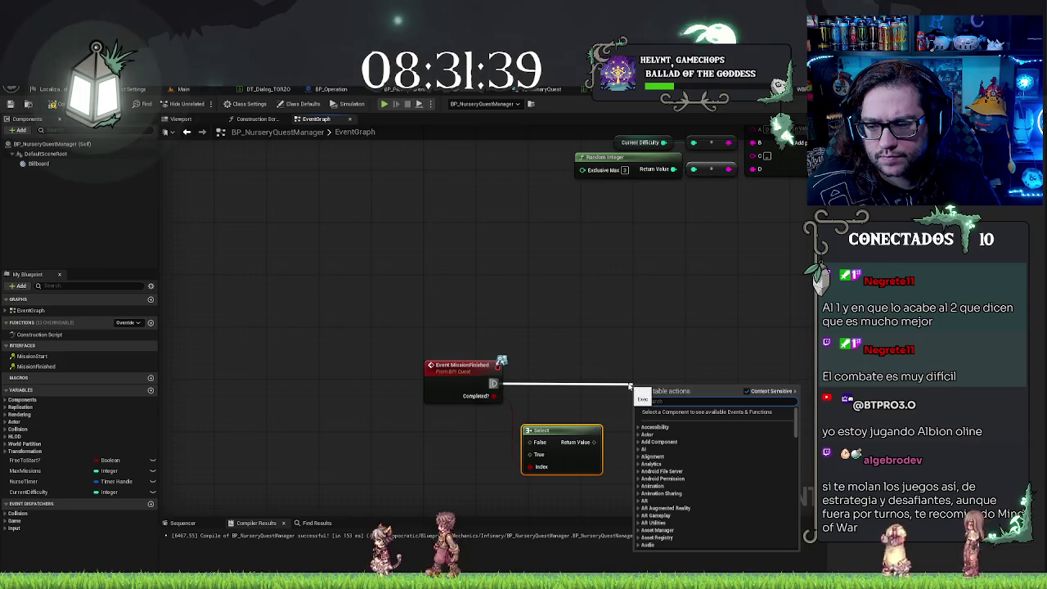
click(597, 342)
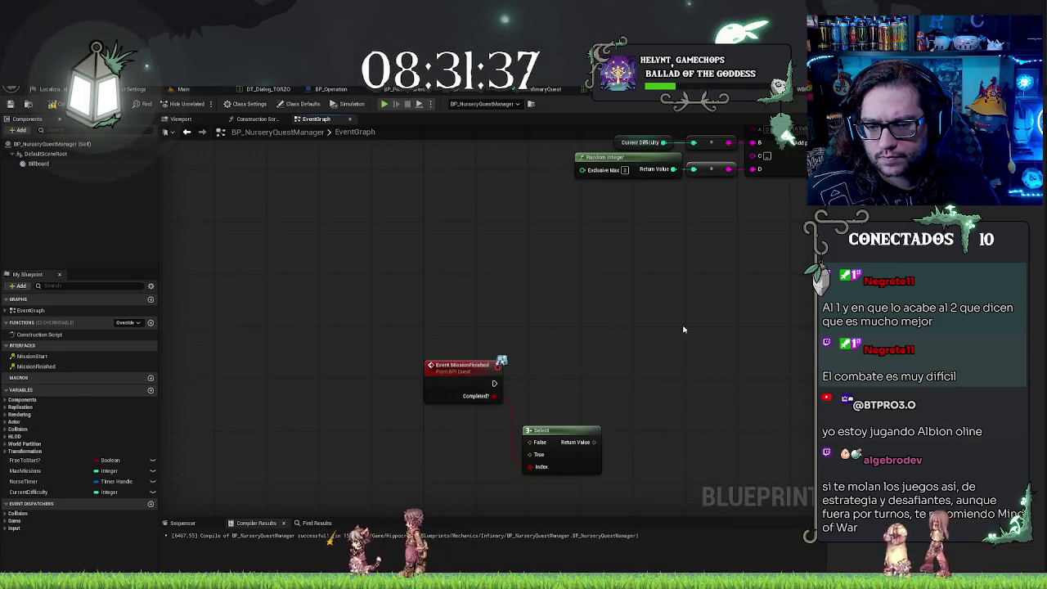
drag(684, 329, 548, 333)
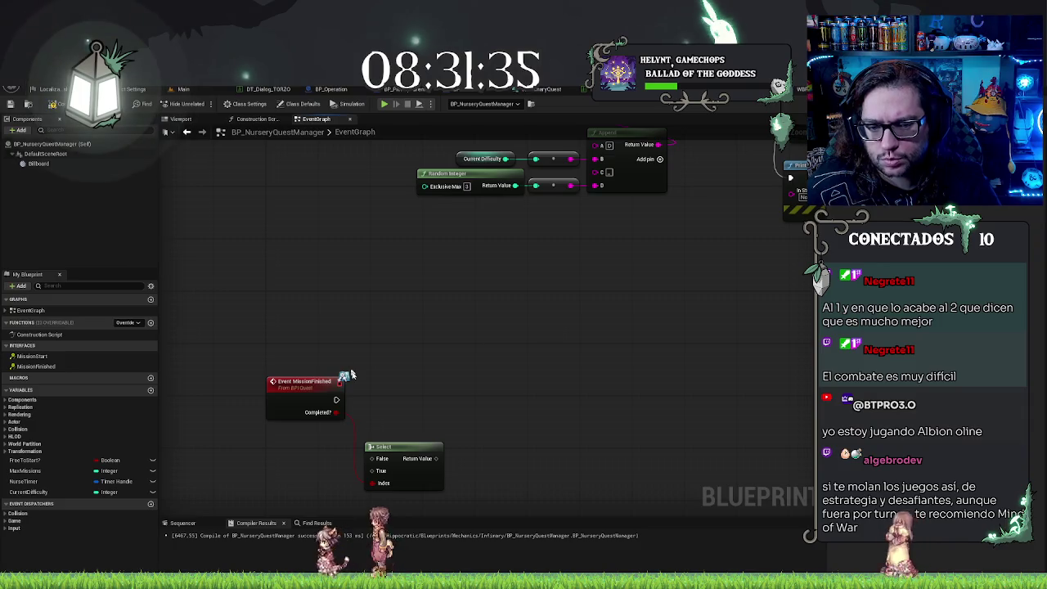
drag(335, 402, 488, 402)
click(350, 393)
Step: Add Get Player after MissionFinished, followed by a SET Statistics node on the player
mouse_move(336, 400)
mouse_down()
mouse_move(455, 392)
mouse_move(503, 428)
mouse_move(516, 424)
mouse_up()
text(get player)
key(Return)
text(set sta)
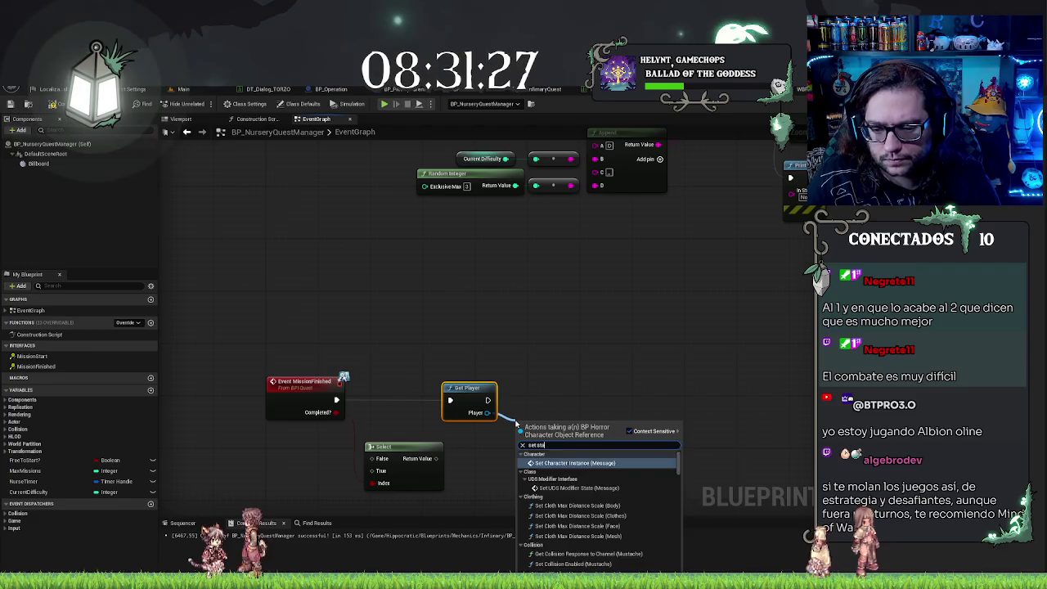
text(t)
text(stics)
key(Return)
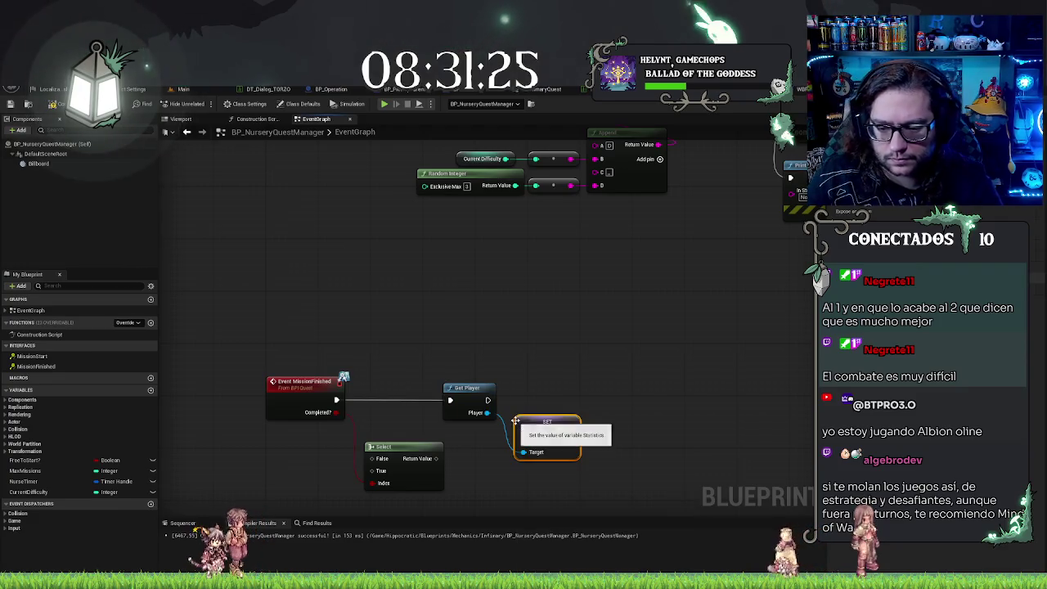
drag(543, 422, 543, 395)
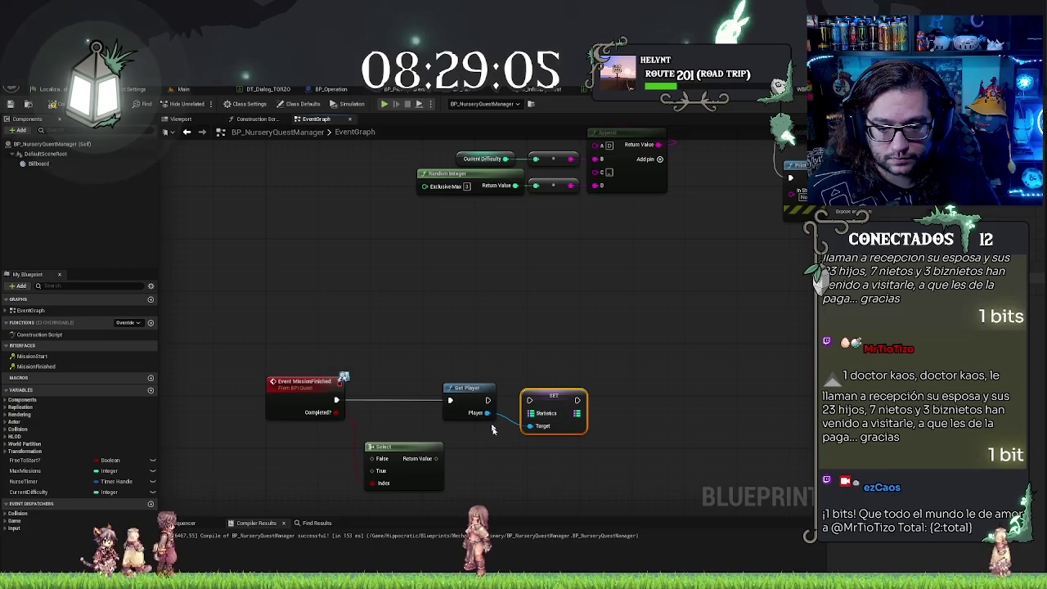
Step: Add a Statistics getter from Get Player's output and a map Add node on it
drag(487, 412, 494, 451)
text(get stati)
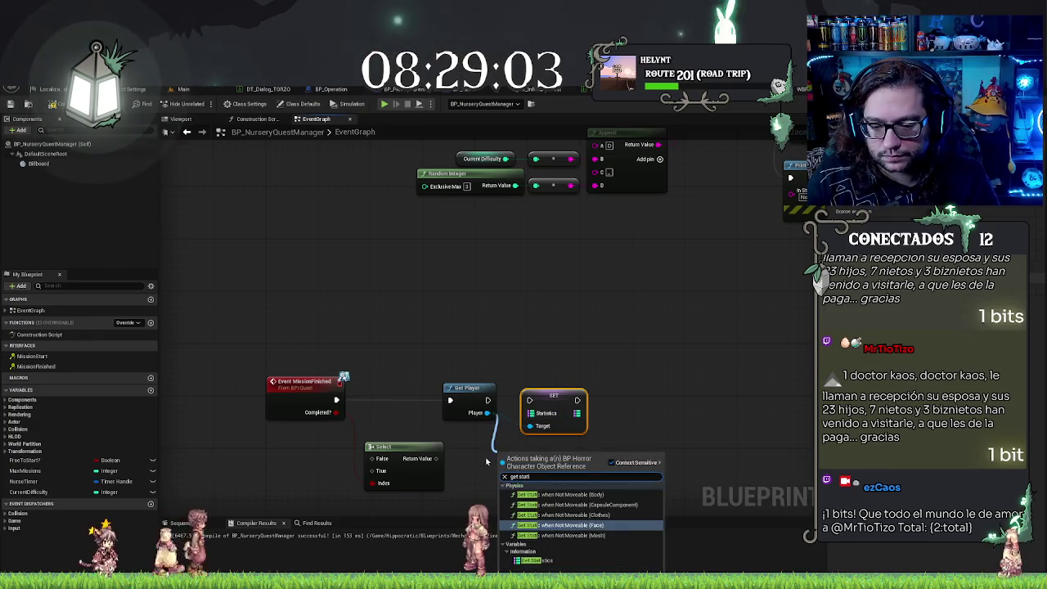
key(Return)
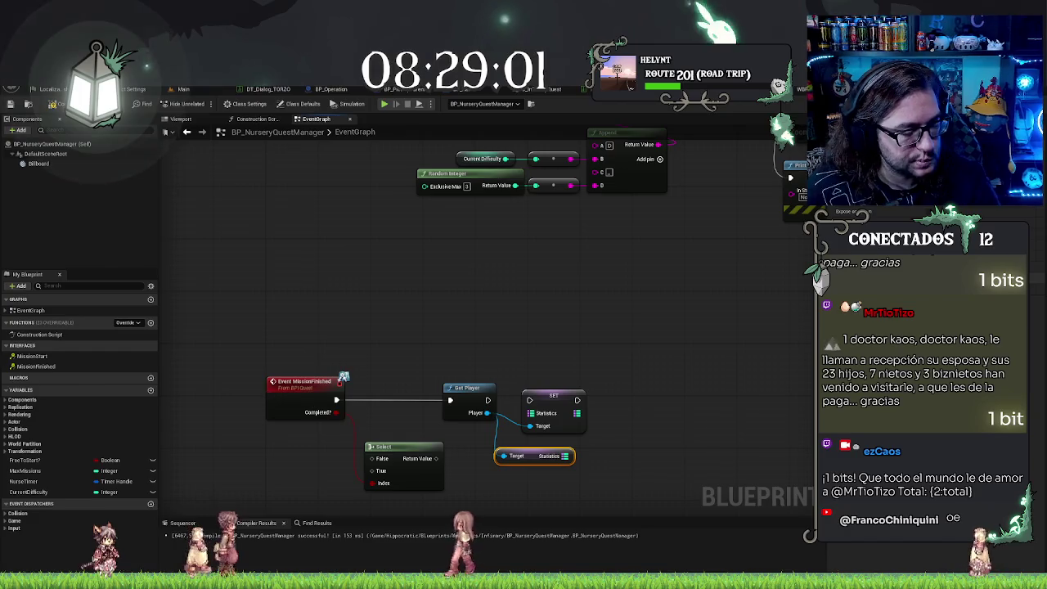
drag(564, 456, 591, 458)
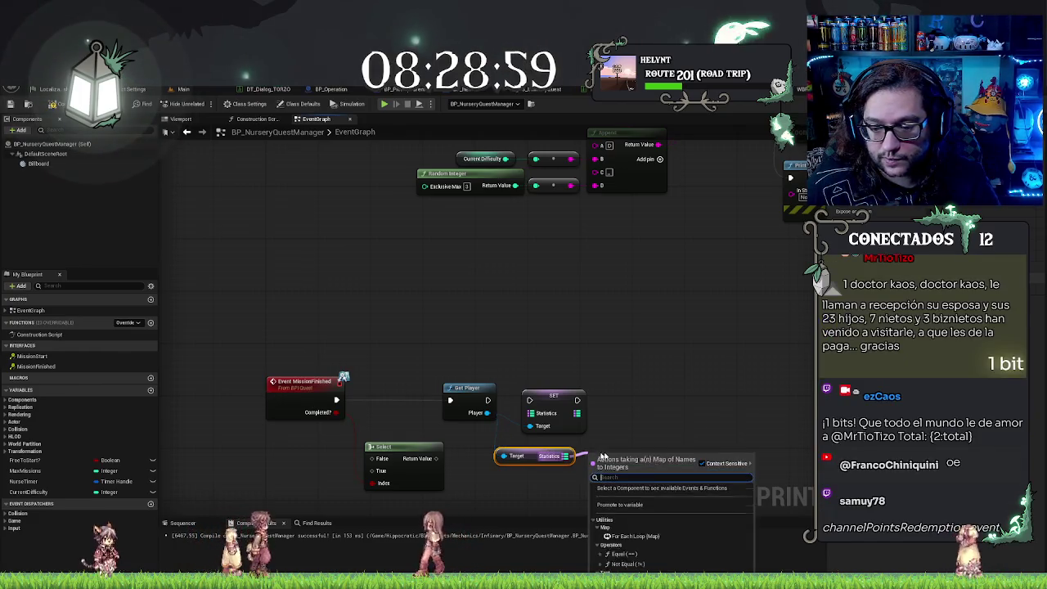
text(add)
click(644, 501)
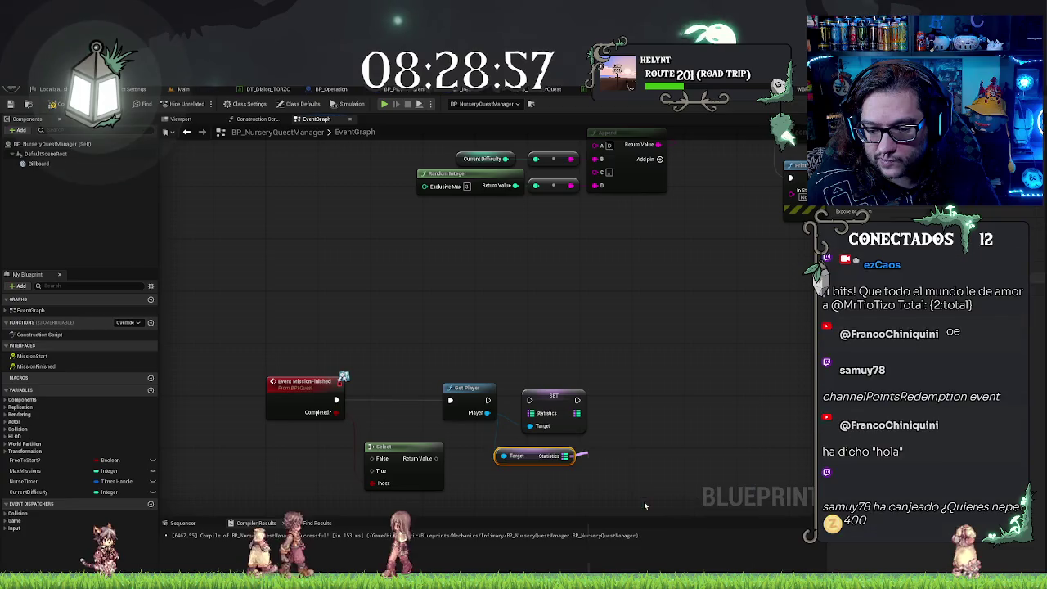
Step: Add a Find node on the Statistics map and delete the SET Statistics node
drag(632, 451, 651, 442)
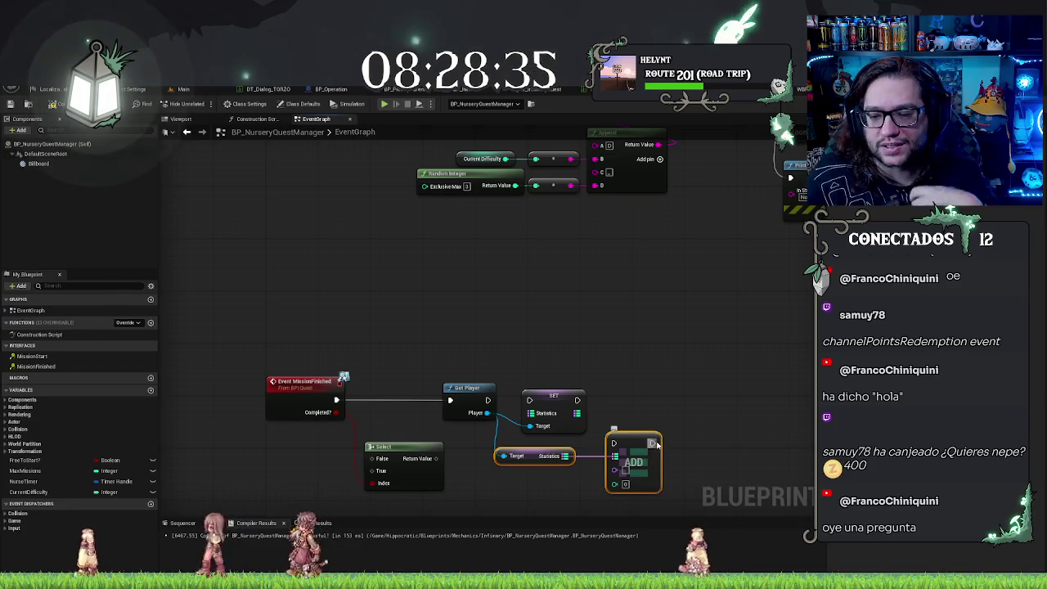
drag(614, 456, 513, 485)
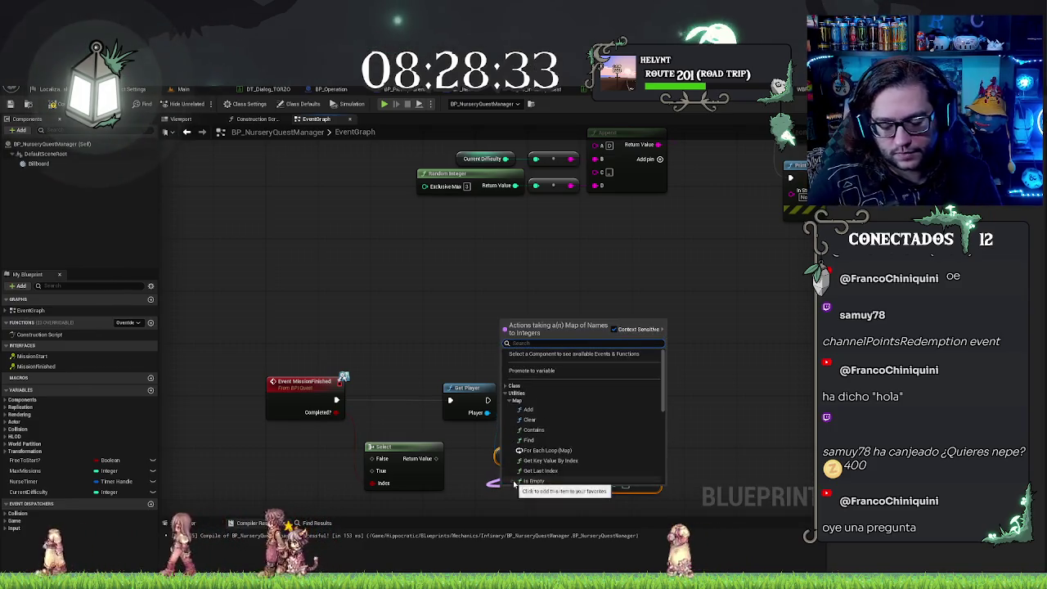
text(find)
key(Return)
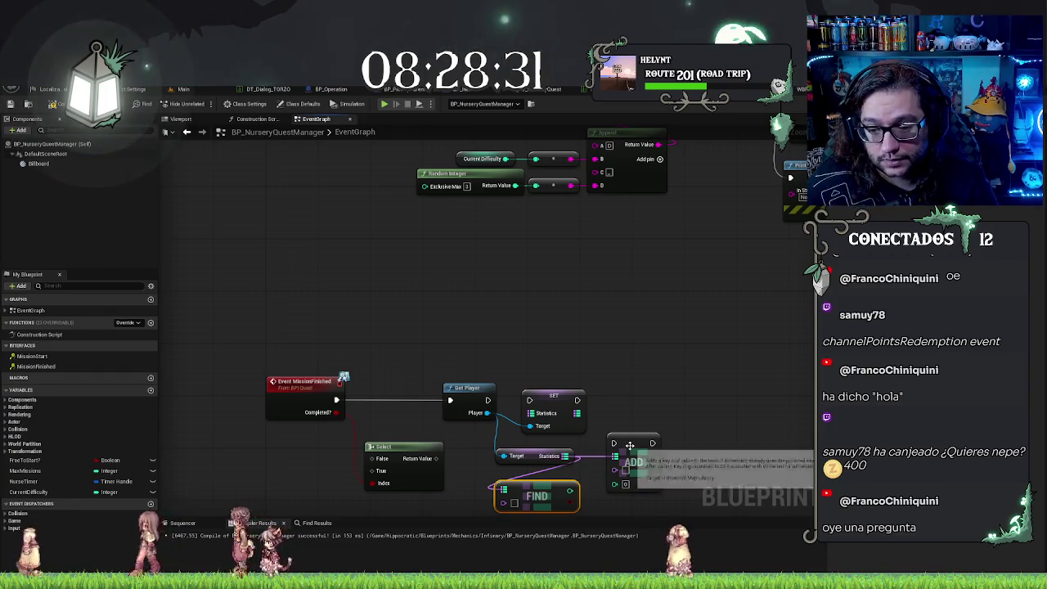
click(565, 412)
key(Delete)
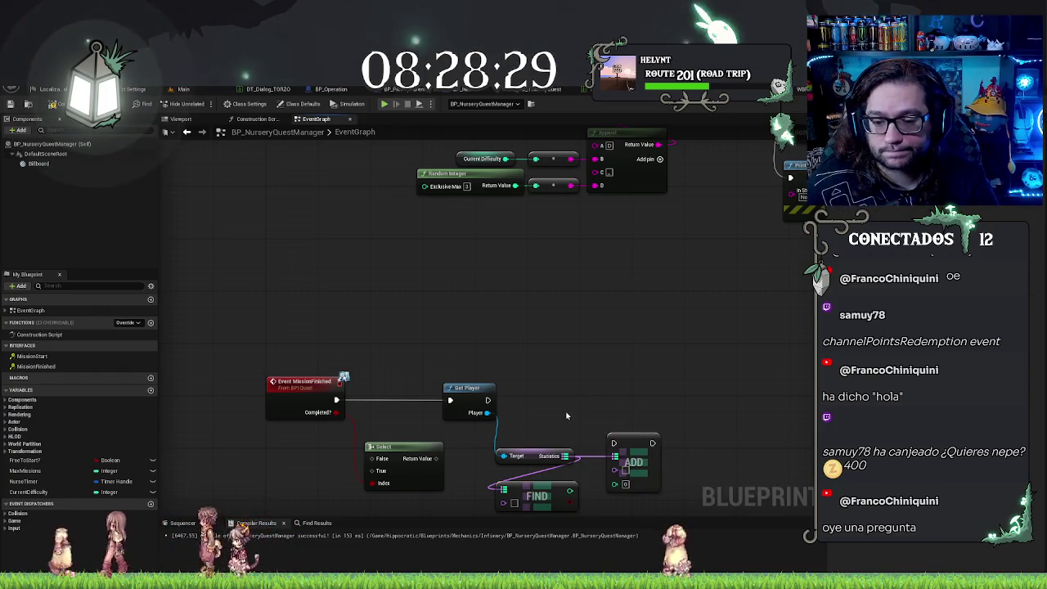
drag(542, 494, 543, 481)
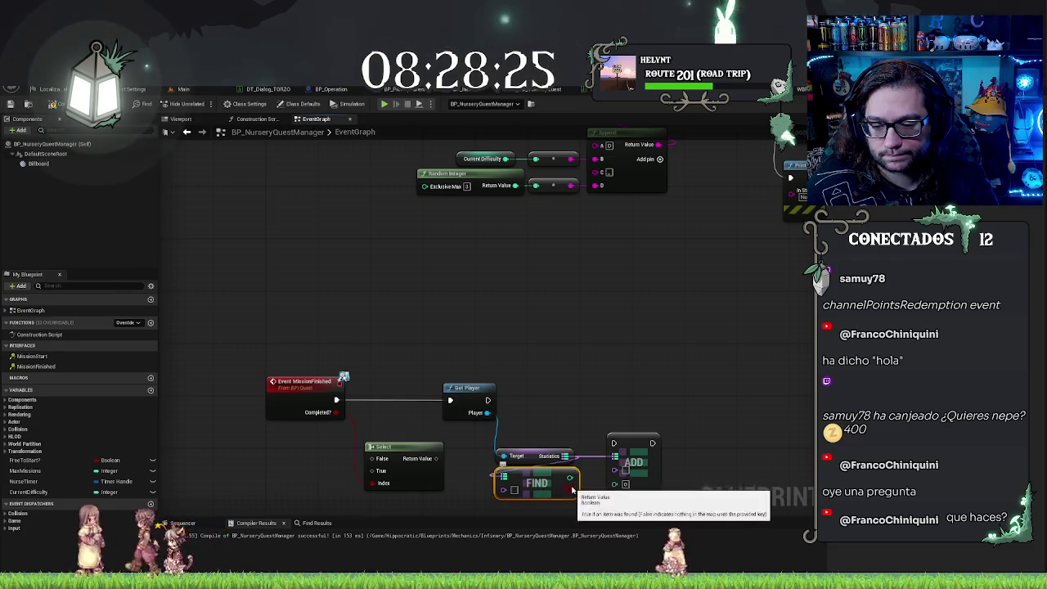
Step: Attach an increment node to FIND's value output, then return to the Main level
drag(570, 478, 603, 483)
text(add)
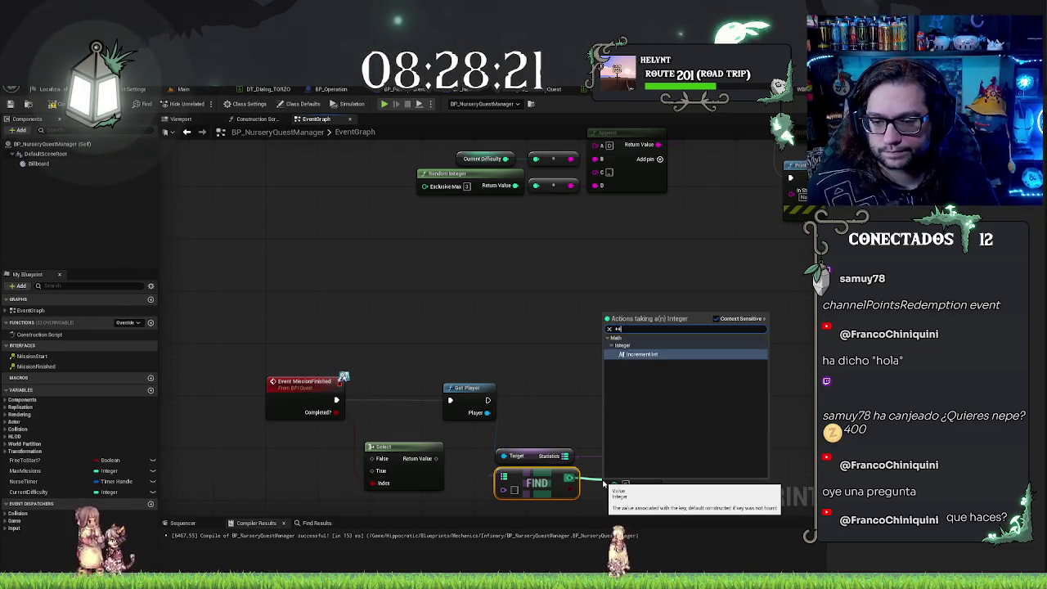
key(Return)
drag(628, 499, 608, 507)
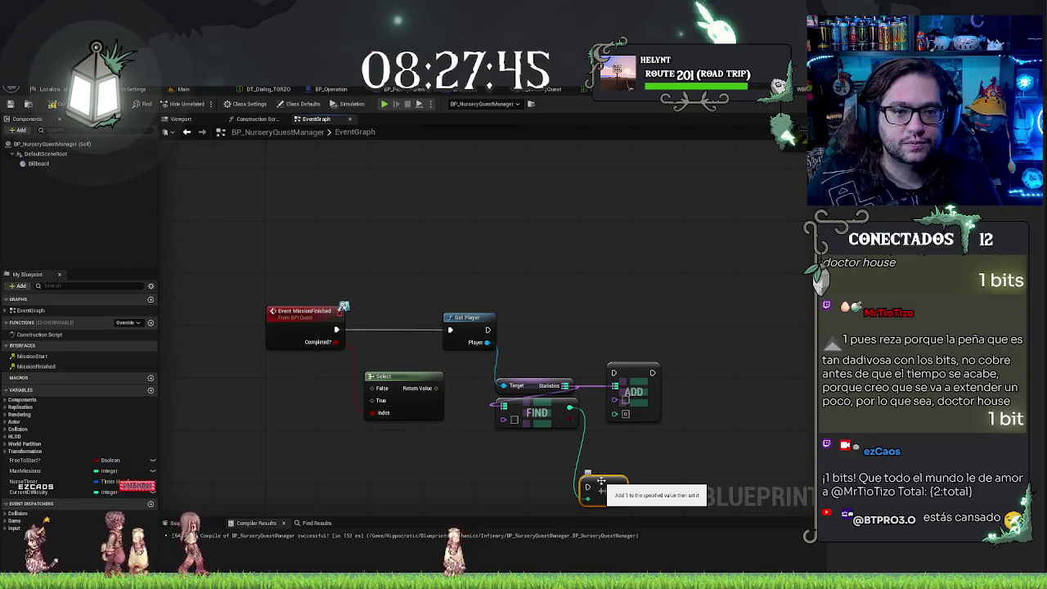
click(180, 90)
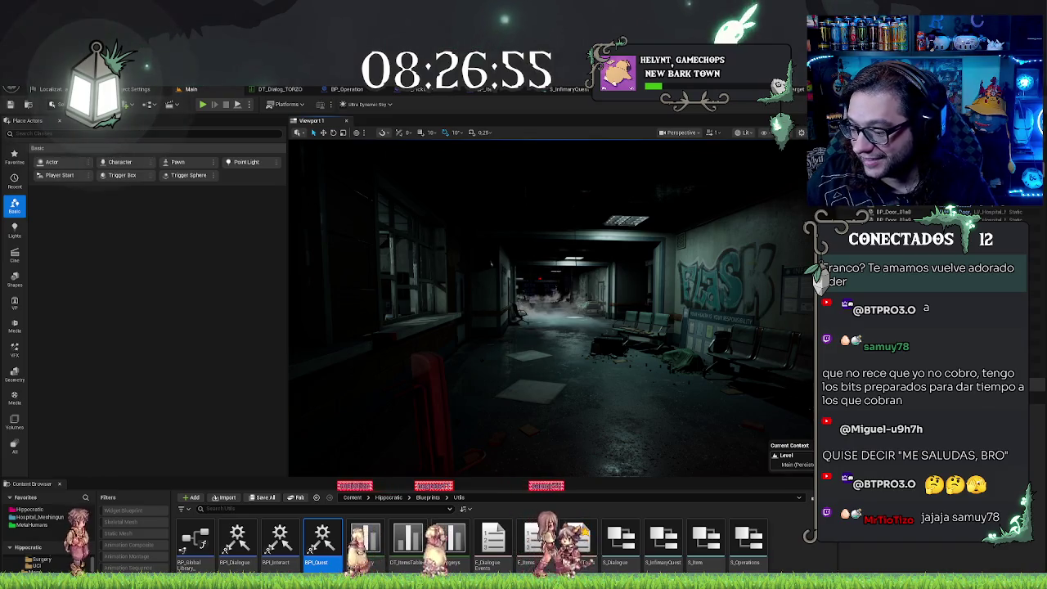
drag(491, 264, 292, 314)
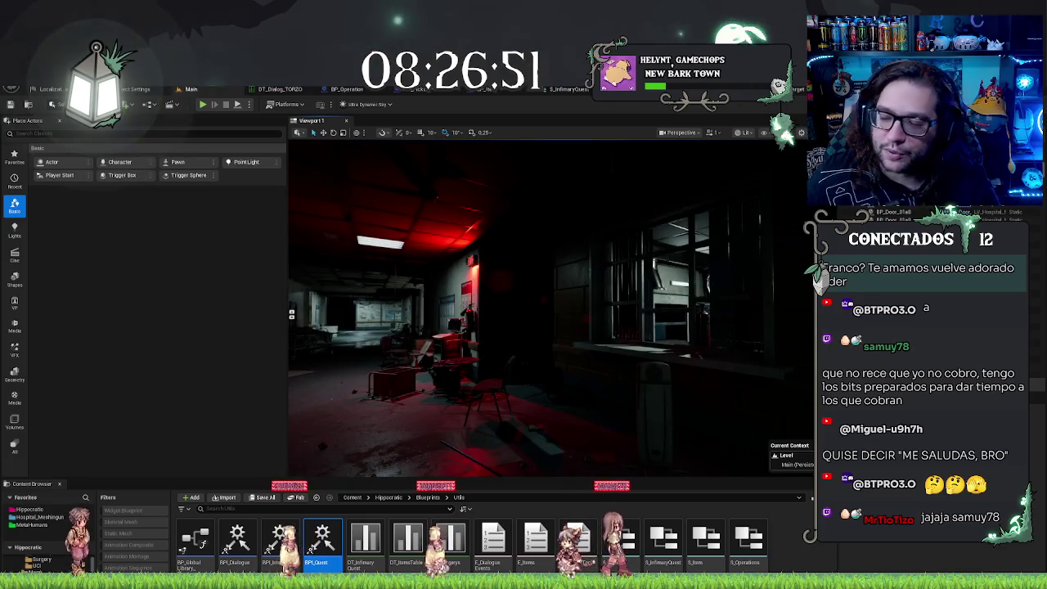
mouse_move(571, 322)
mouse_down()
mouse_move(574, 278)
mouse_move(556, 245)
mouse_up()
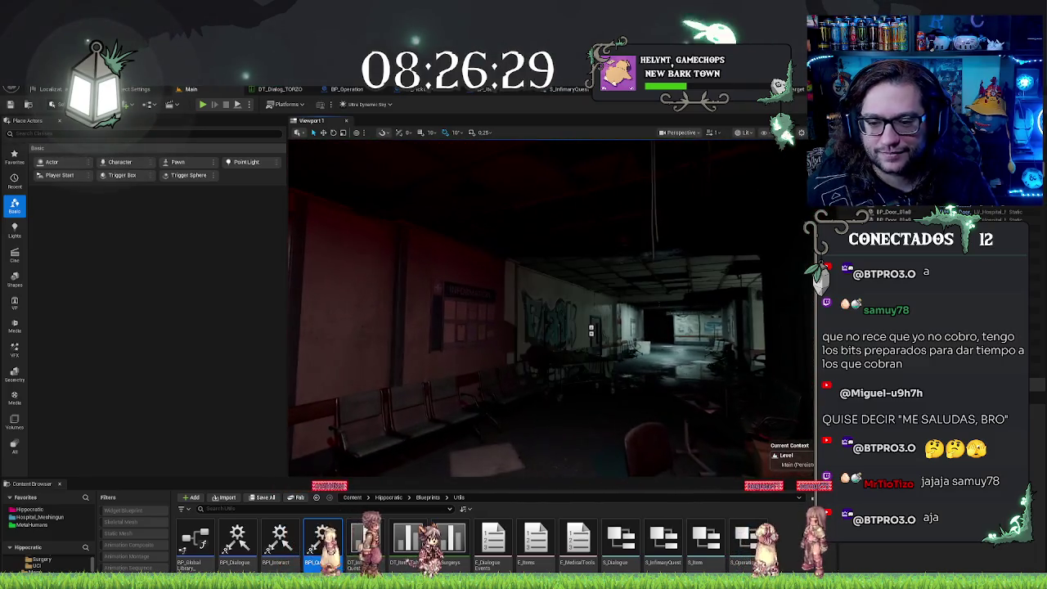
key(Escape)
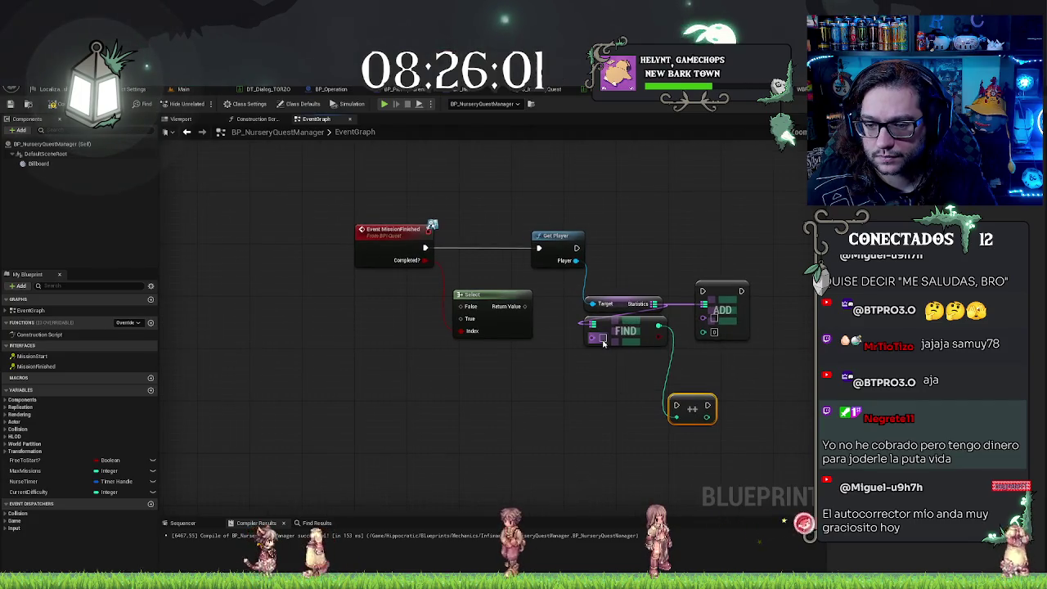
click(772, 352)
Step: Move the increment node above ADD and wire Select's Return Value into FIND's Key
mouse_move(615, 418)
mouse_down()
mouse_move(624, 253)
mouse_move(592, 257)
mouse_up()
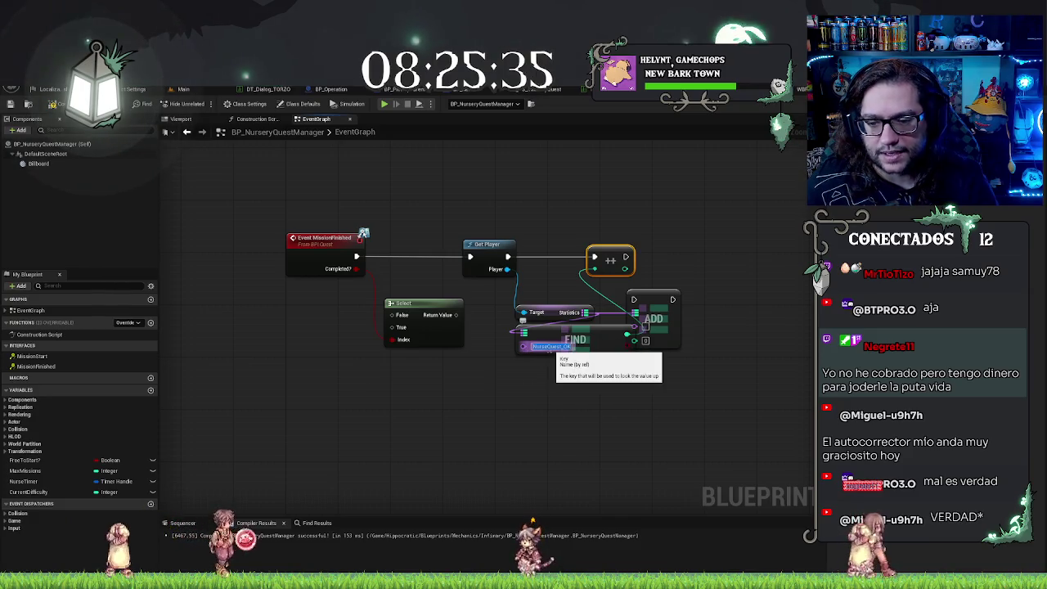
drag(524, 347, 455, 316)
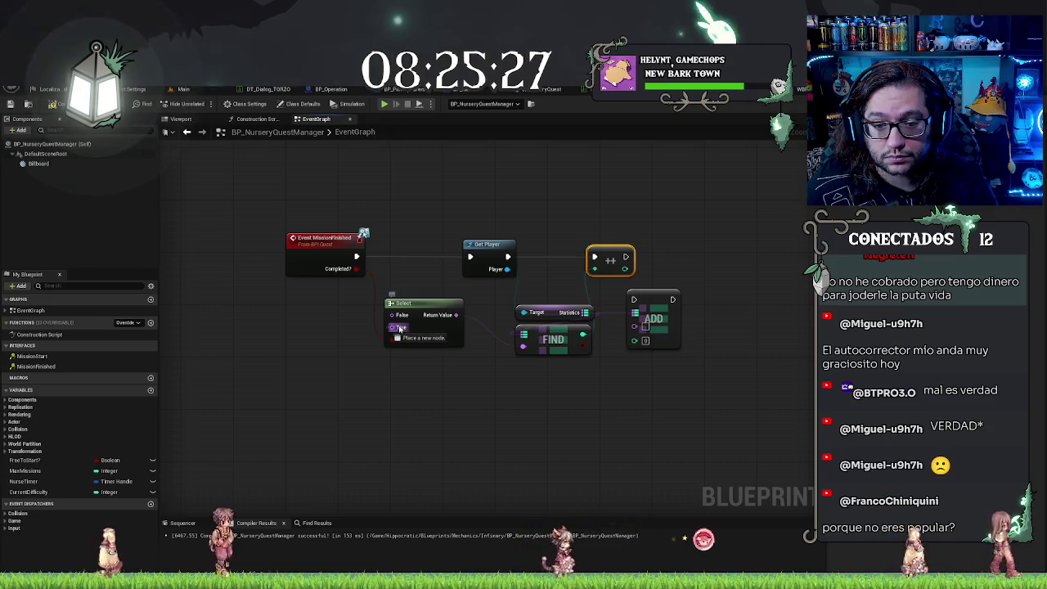
alt+click(455, 315)
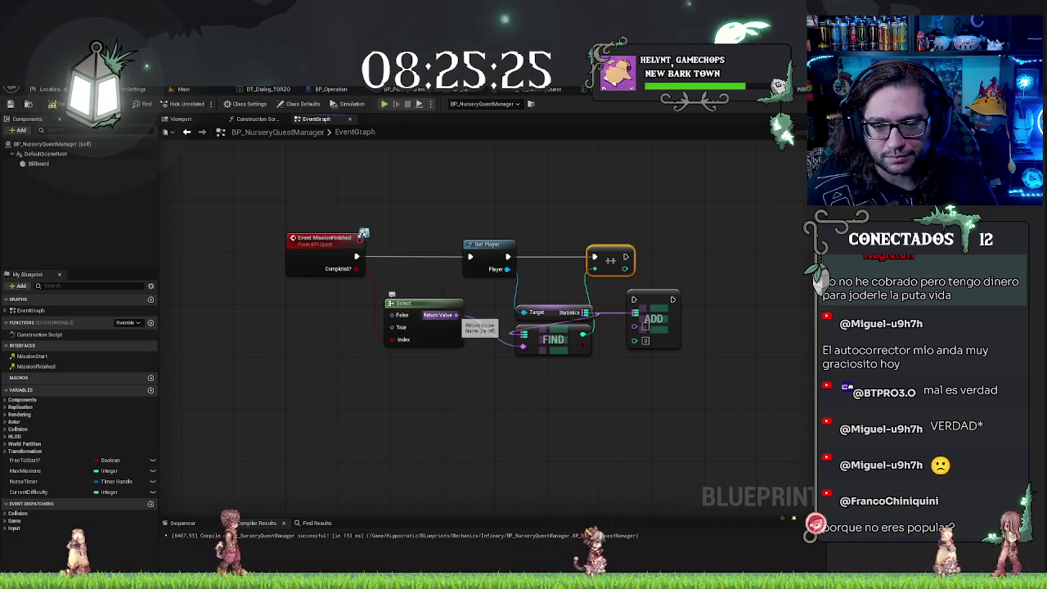
drag(456, 316, 523, 346)
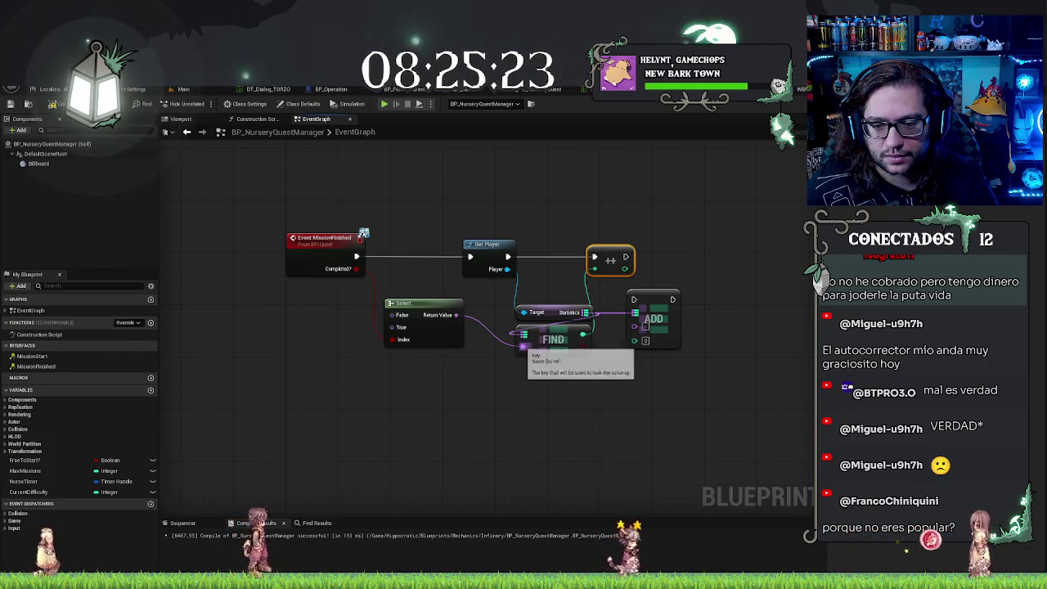
drag(392, 339, 325, 307)
Step: Add a Make Literal Name node set to NurseQuest_KO beside the Select node
text(=)
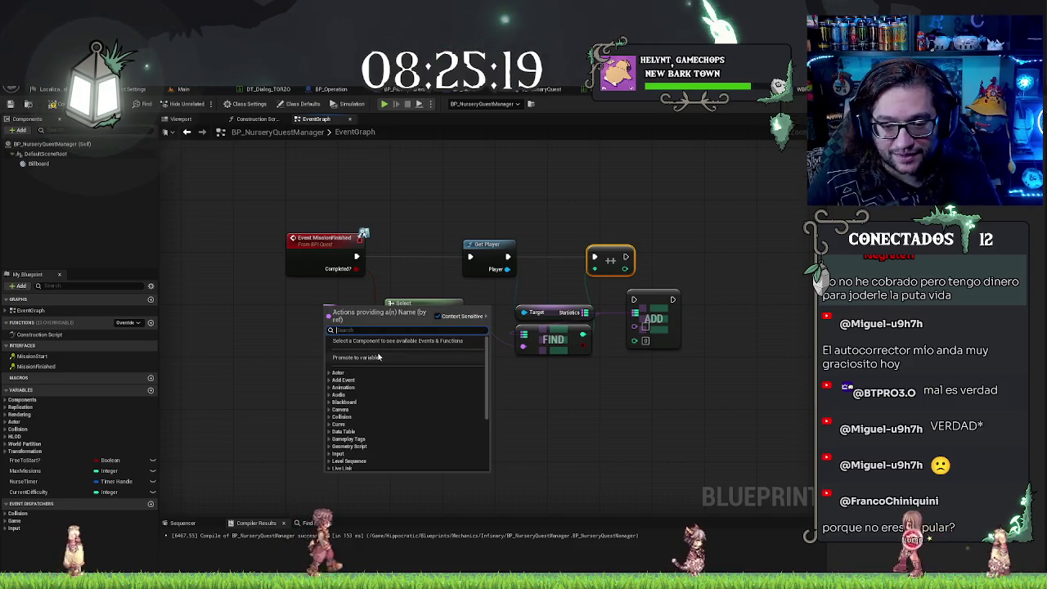
text(ame)
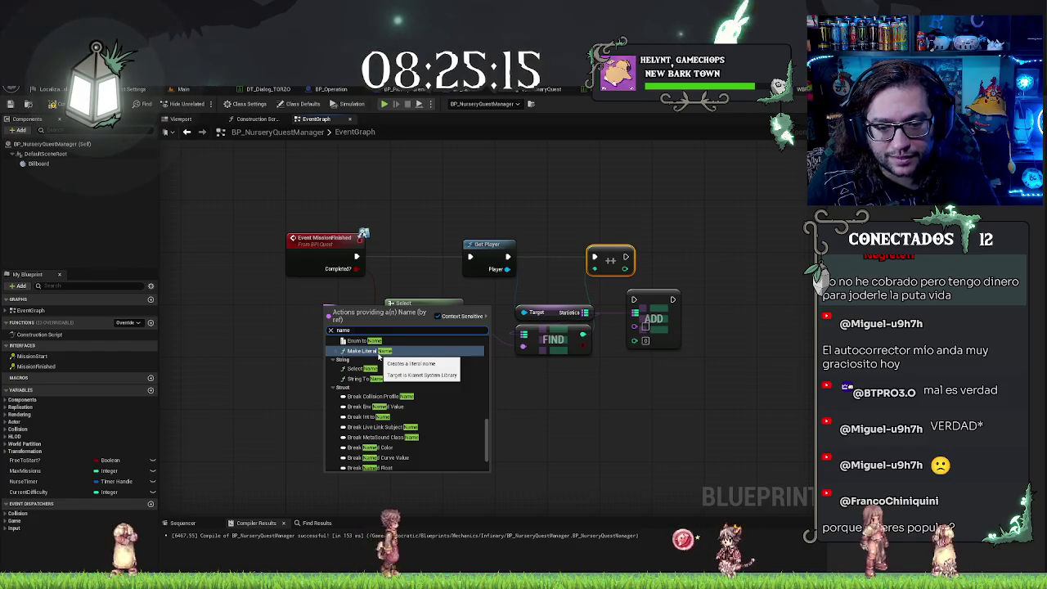
click(379, 351)
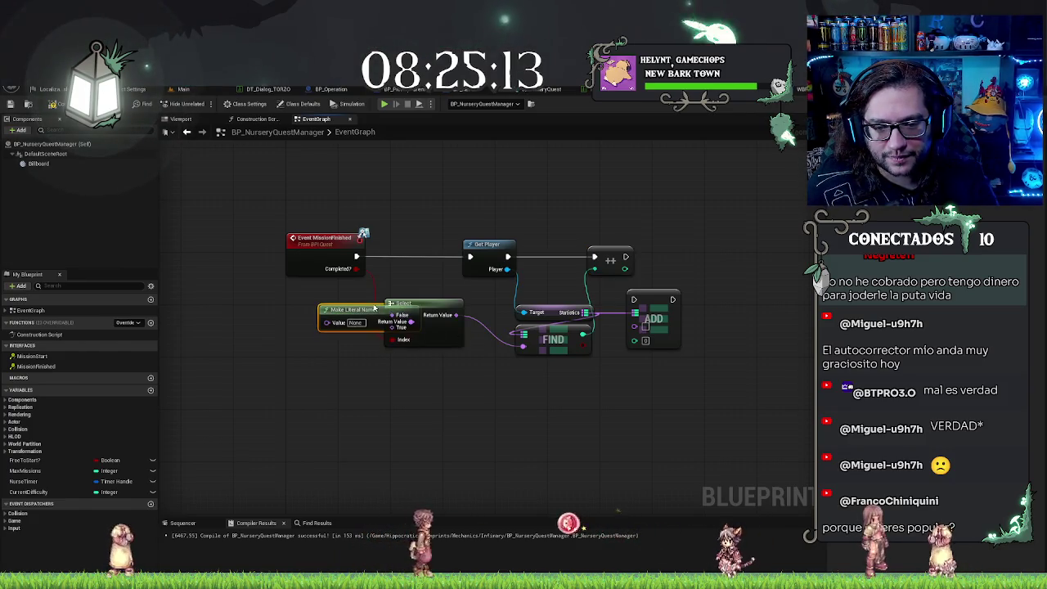
drag(374, 309, 309, 316)
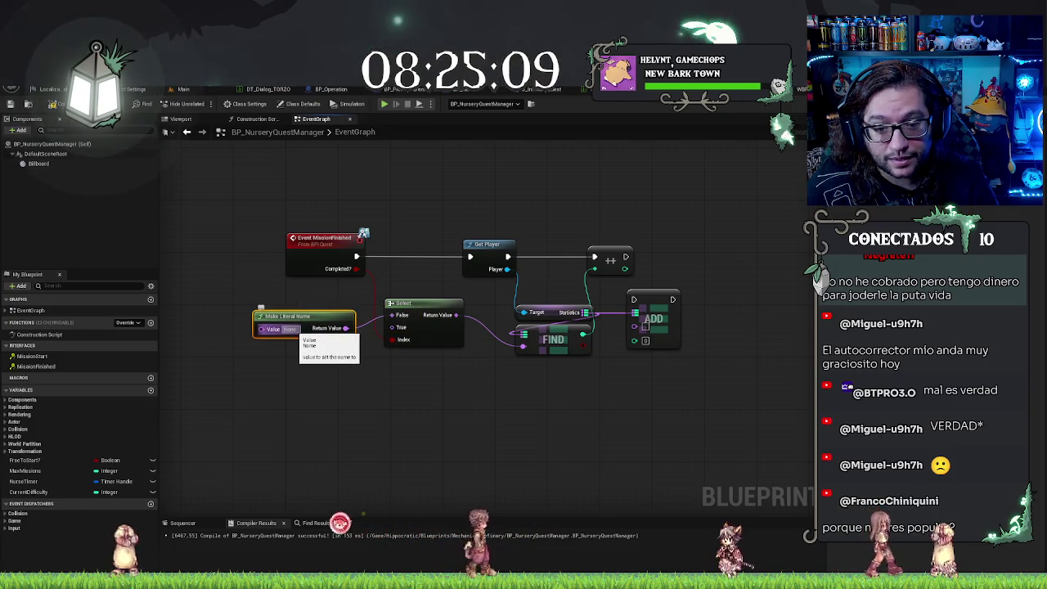
drag(300, 316, 332, 305)
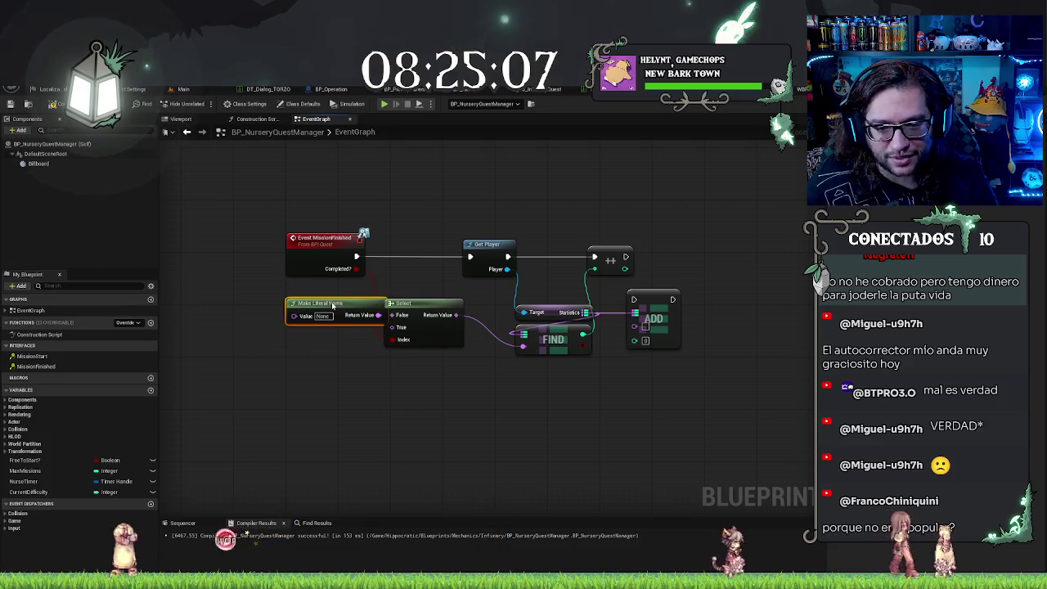
drag(453, 350, 473, 350)
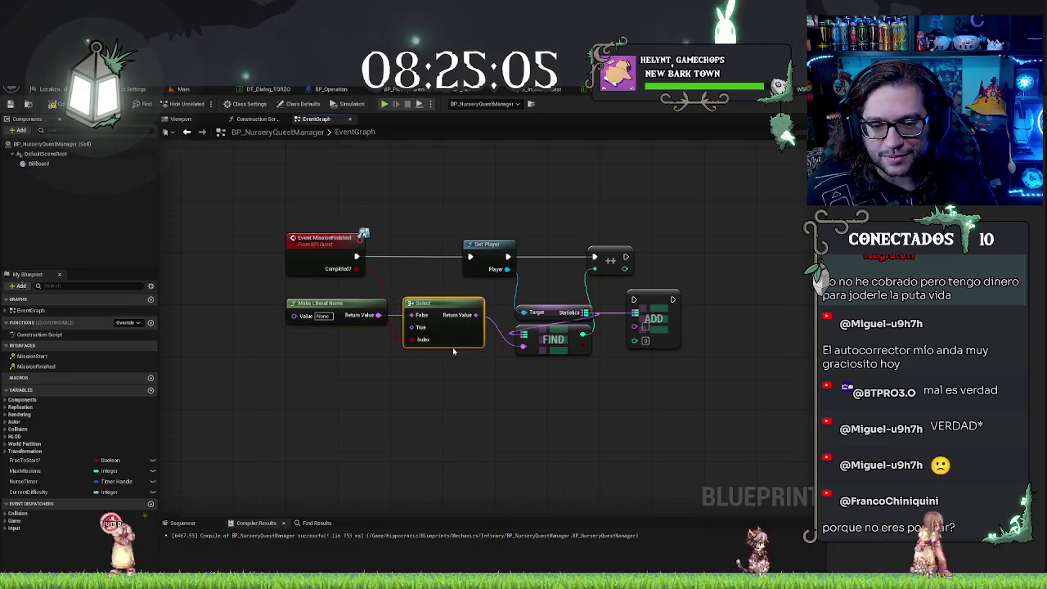
right_click(329, 320)
click(351, 342)
key(Return)
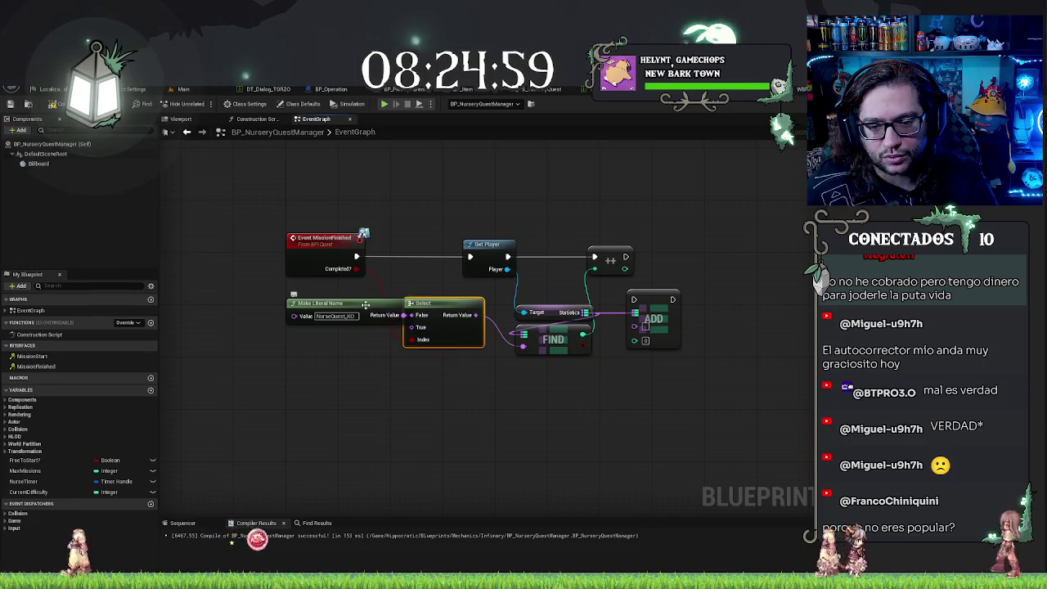
Step: Add a second literal name, NurseQuest_OK, for Select's True input and tidy the layout
drag(407, 330, 385, 335)
text(make literal name)
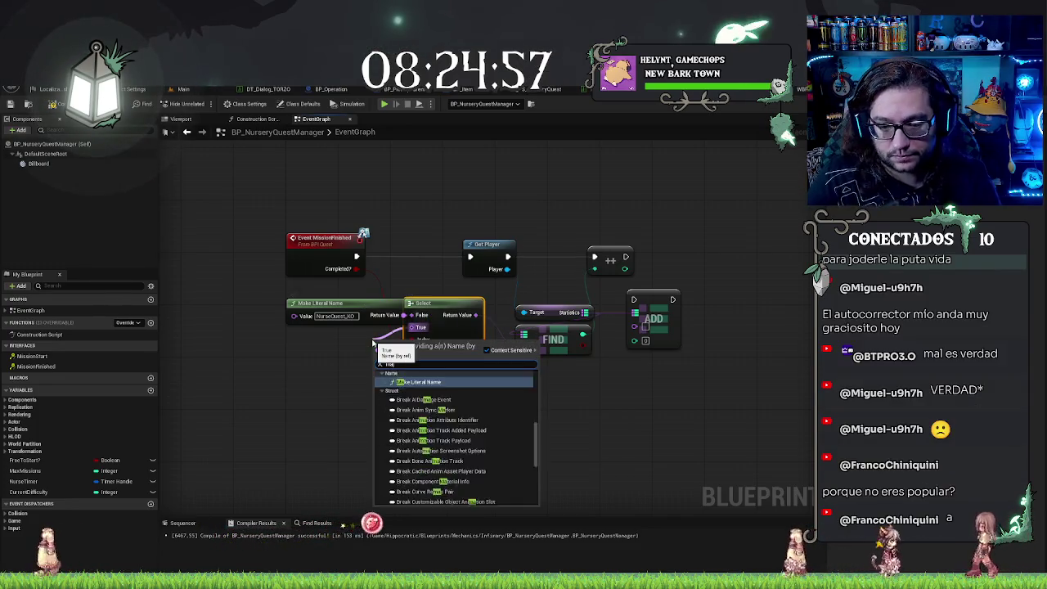
key(Return)
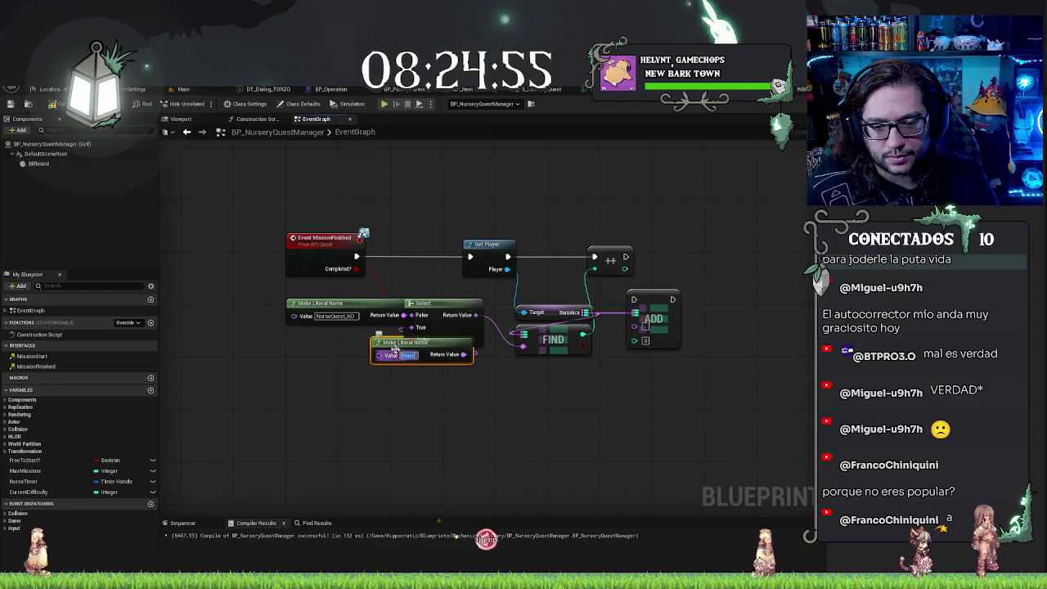
text(NurseQuest_OK)
drag(395, 348, 301, 336)
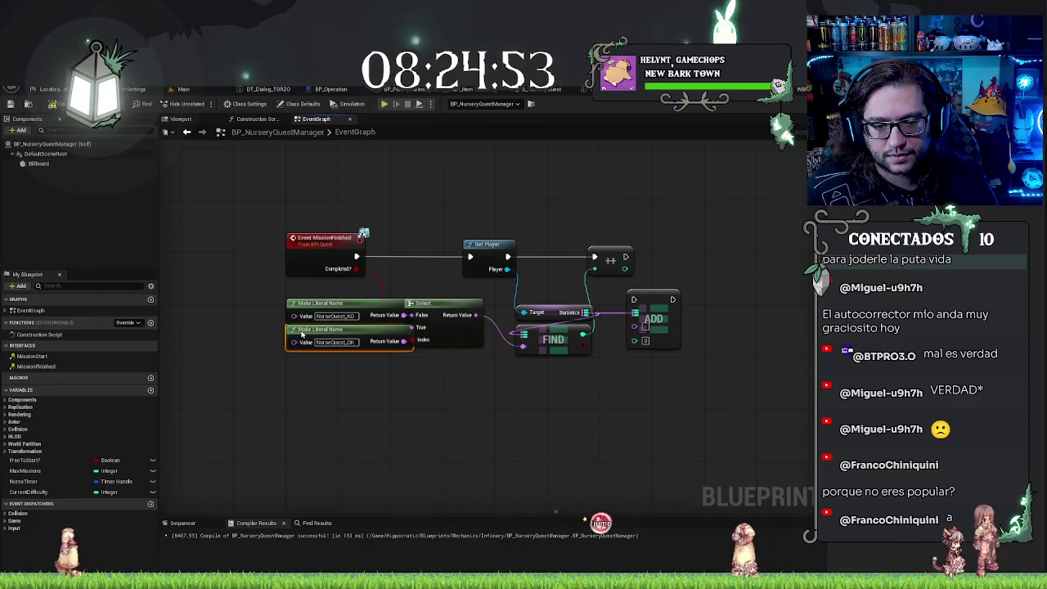
drag(398, 301, 422, 302)
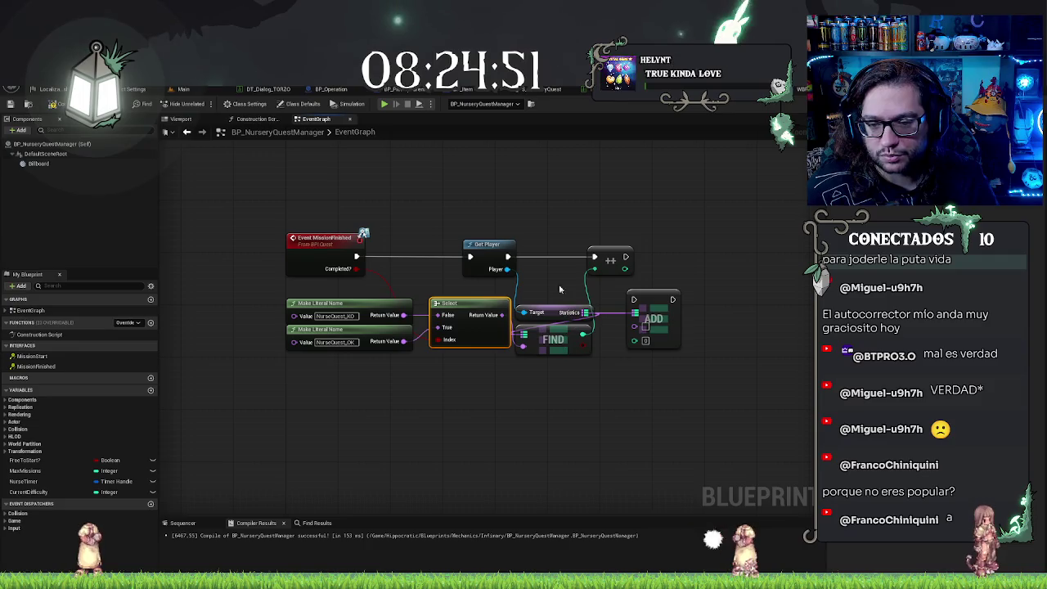
key(q)
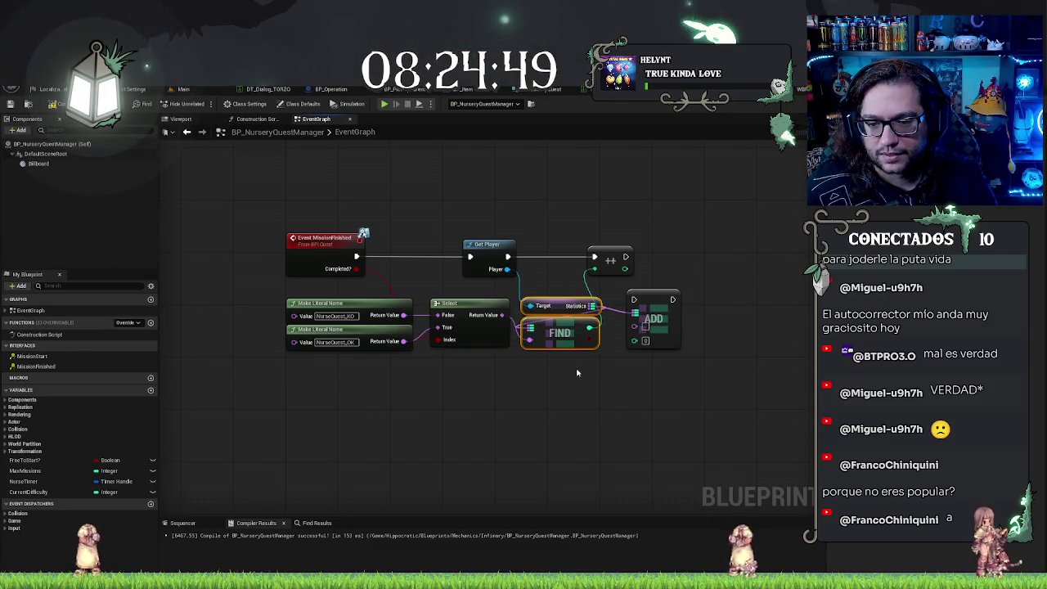
Step: Add a Print String node after the increment node's execution output
mouse_move(655, 308)
mouse_down()
mouse_move(661, 343)
mouse_move(658, 303)
mouse_up()
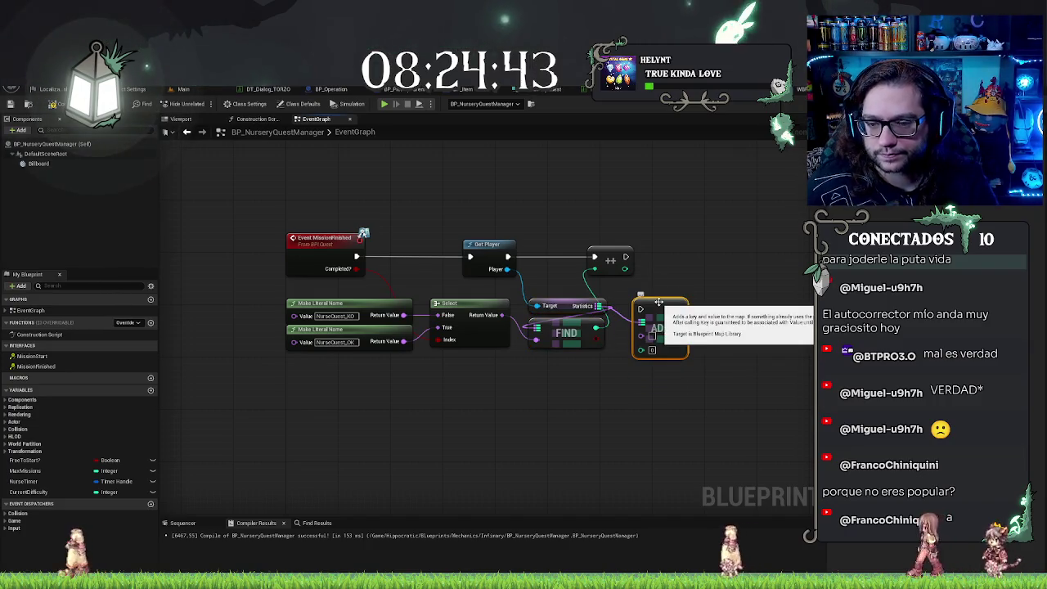
drag(626, 257, 692, 256)
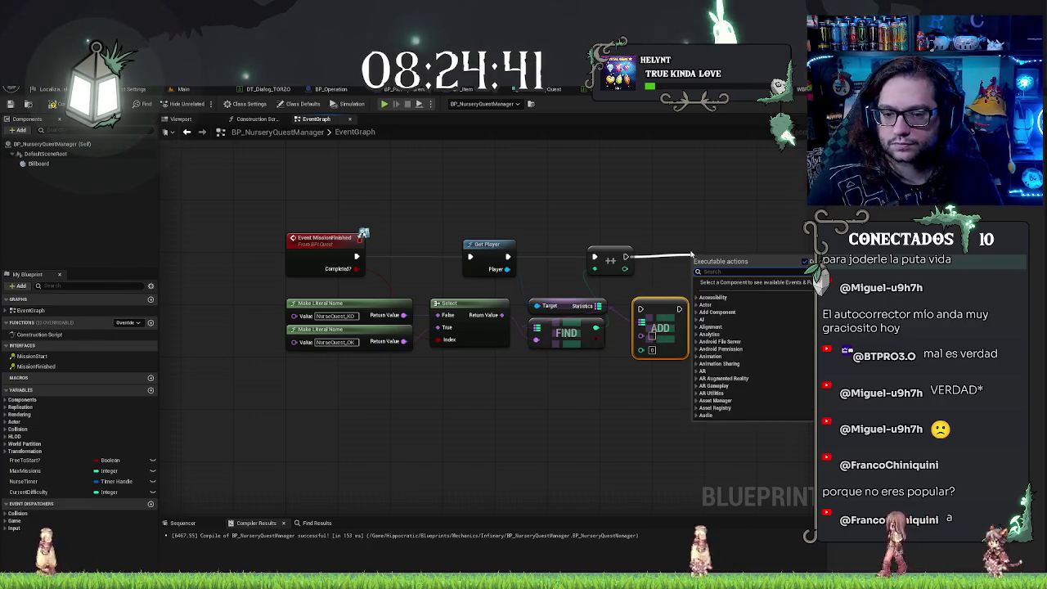
text(print)
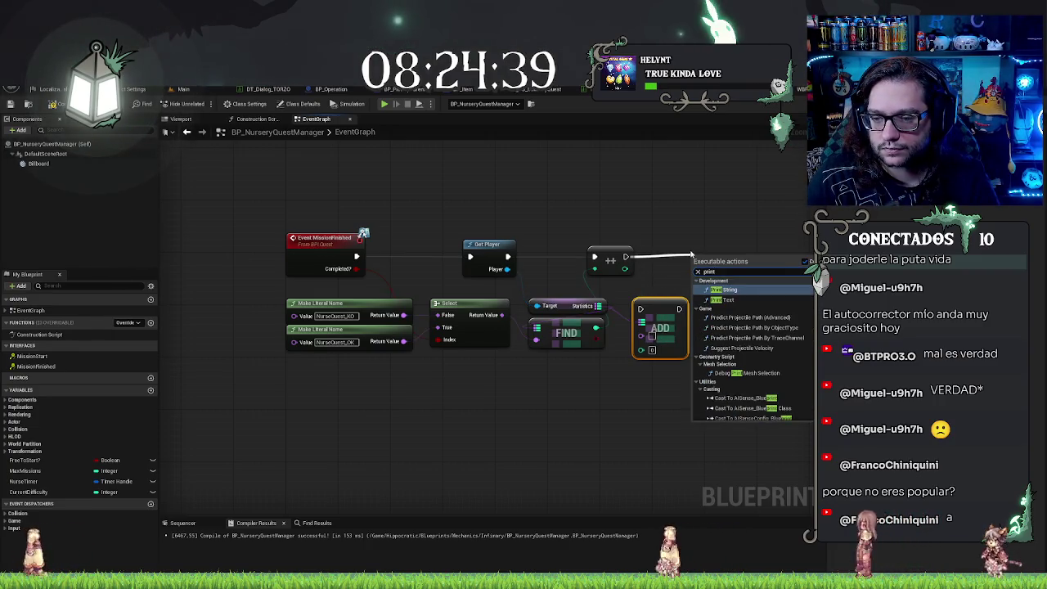
key(Return)
mouse_move(758, 253)
mouse_down()
mouse_move(787, 249)
mouse_move(617, 243)
mouse_move(644, 239)
mouse_up()
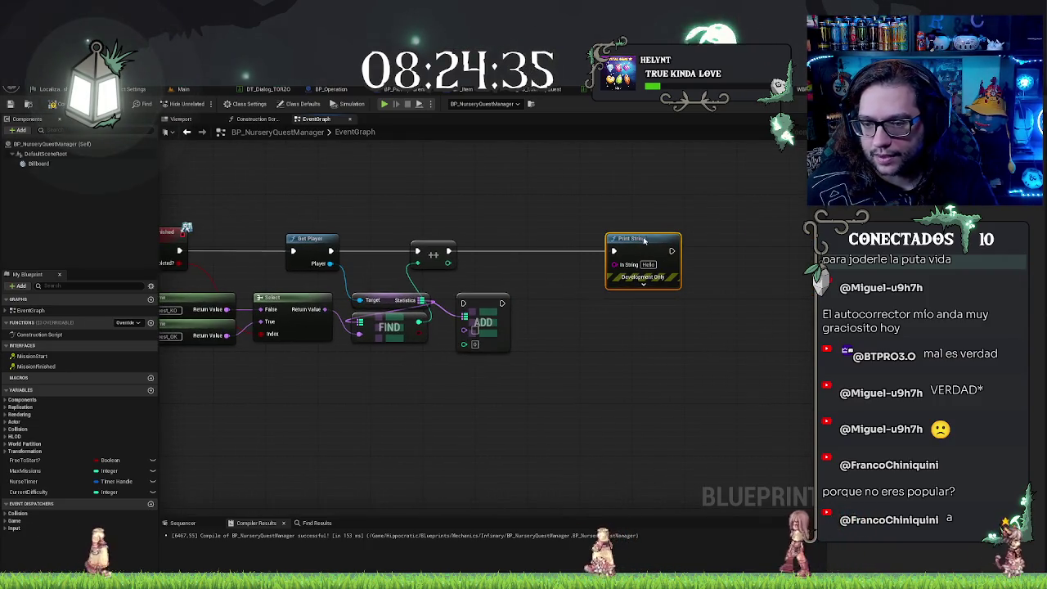
drag(329, 389, 401, 400)
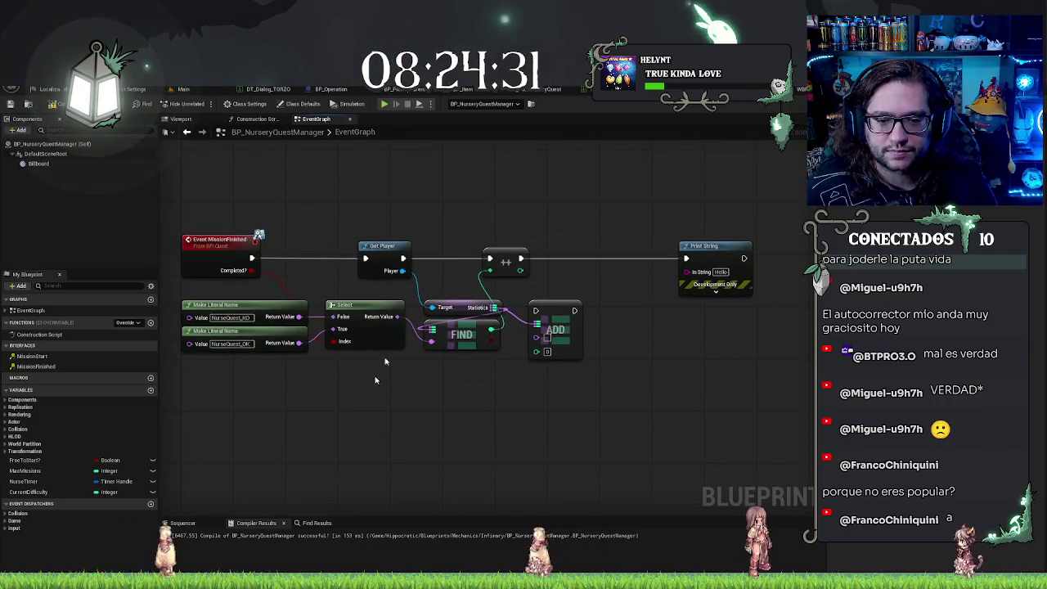
drag(731, 262, 612, 279)
Step: Add a SET Free to Start? node after Print String with the value ticked true
mouse_move(535, 247)
mouse_down()
mouse_move(595, 264)
mouse_move(550, 286)
mouse_move(594, 276)
mouse_up()
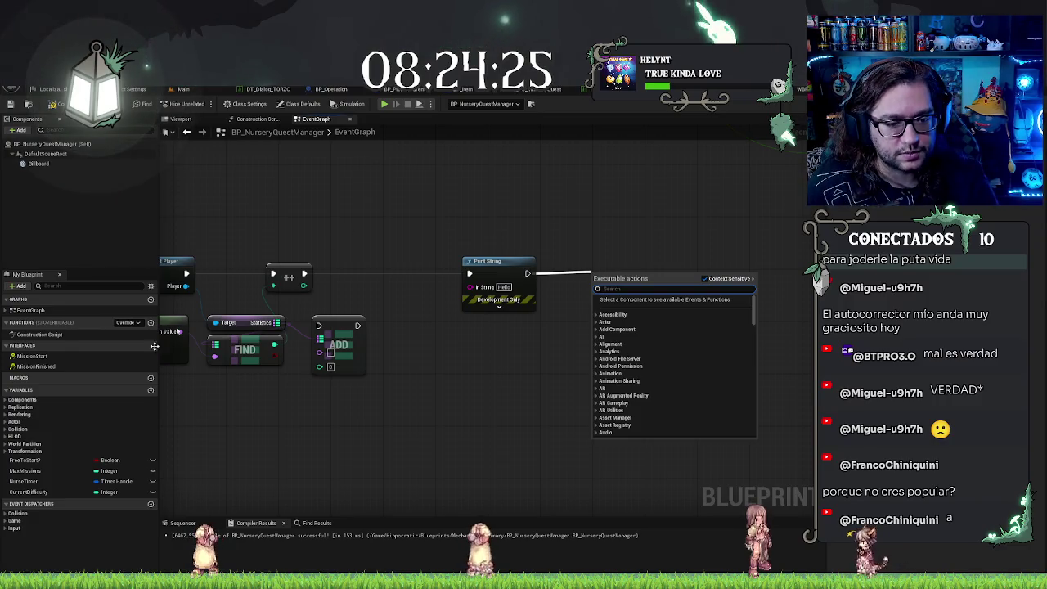
mouse_move(24, 460)
mouse_down()
mouse_move(550, 300)
mouse_move(577, 269)
mouse_up()
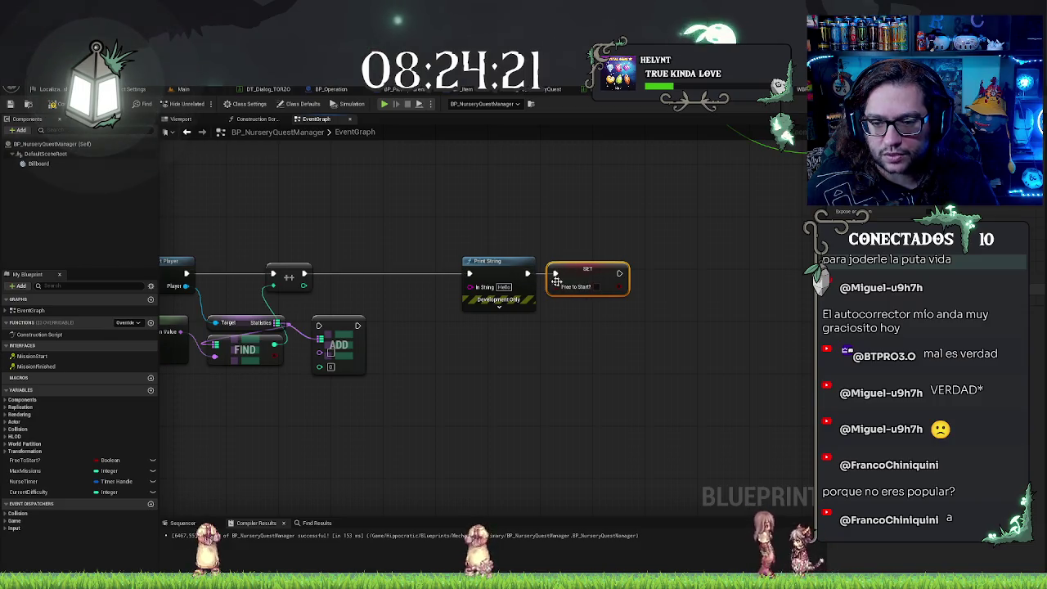
click(595, 287)
click(583, 336)
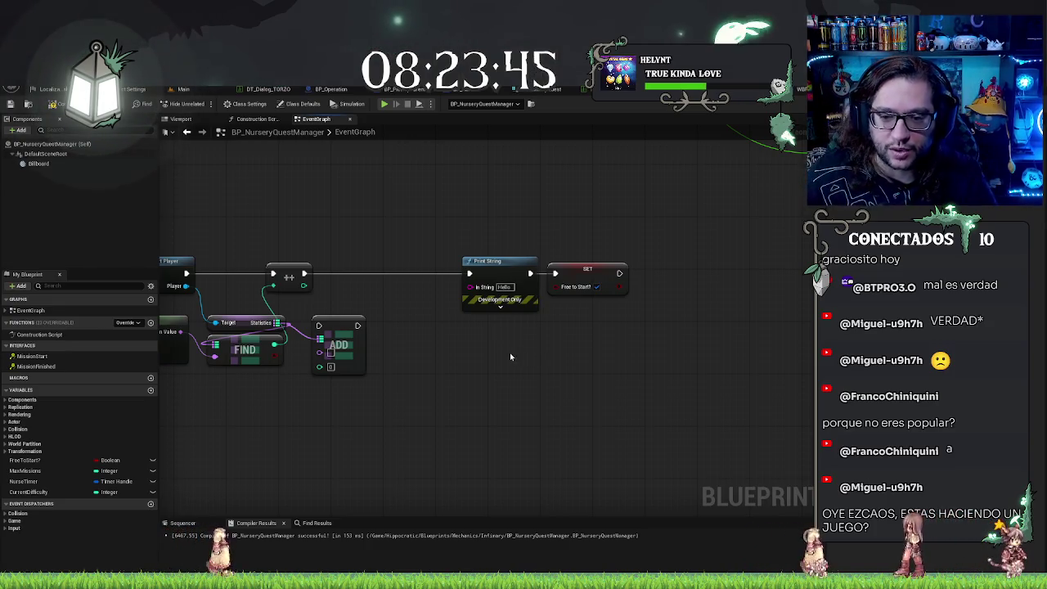
drag(408, 404, 513, 413)
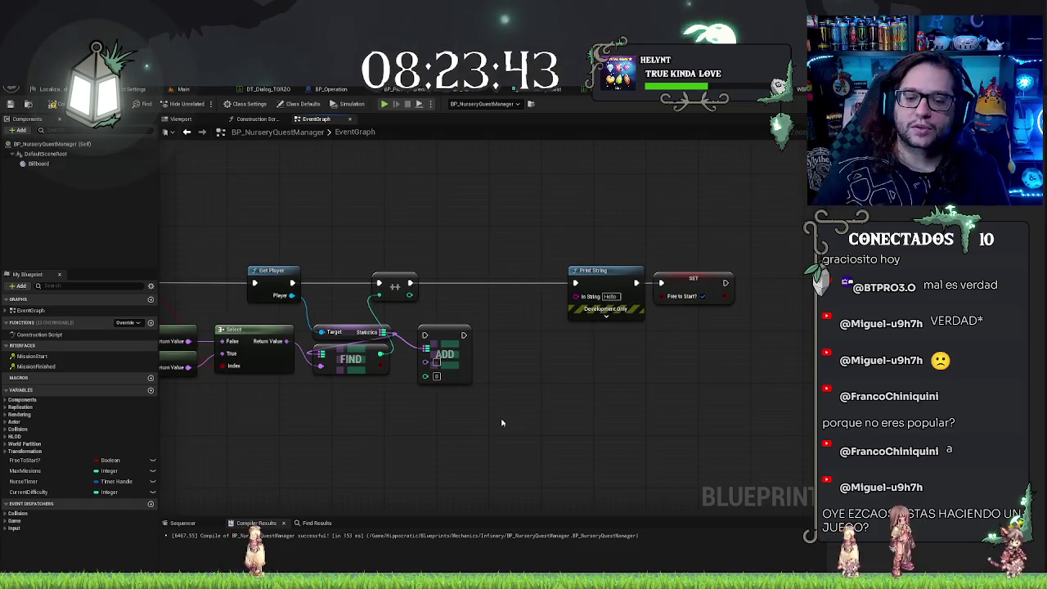
mouse_move(281, 390)
mouse_down()
mouse_move(351, 439)
mouse_move(383, 414)
mouse_up()
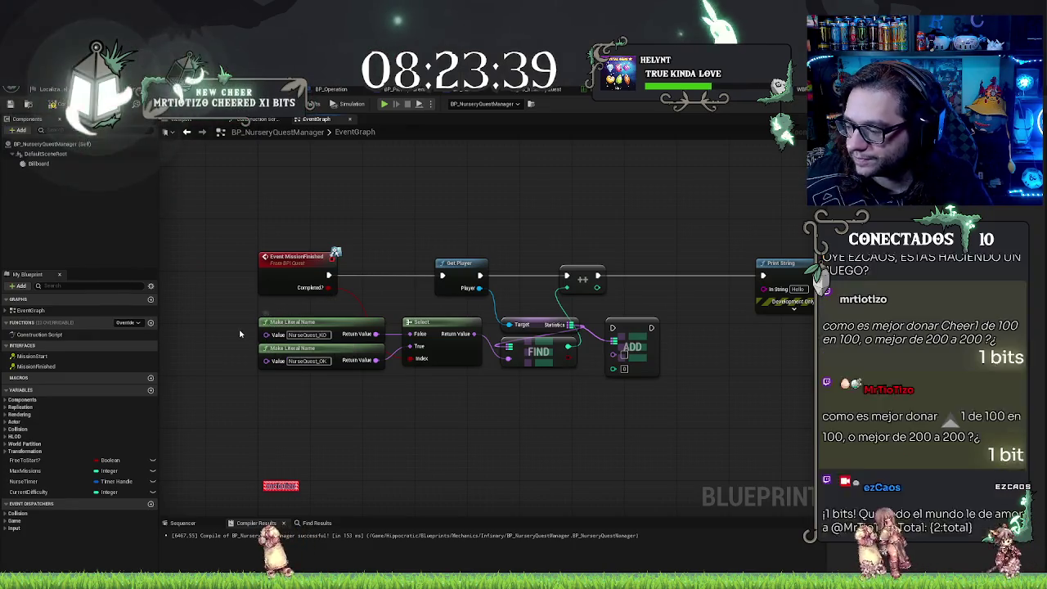